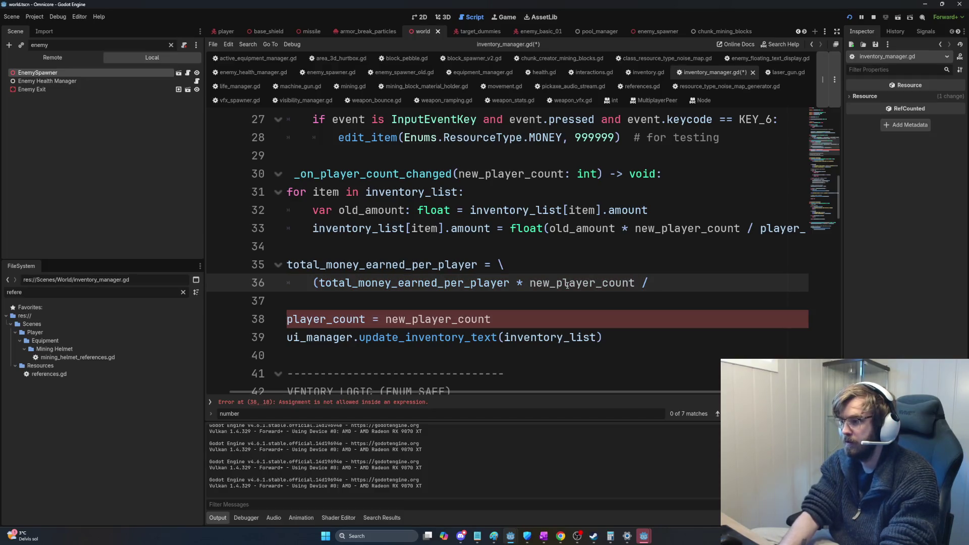
- Finish line 36's money-per-player rescaling by appending ' / player_count)'
type("player_count)")
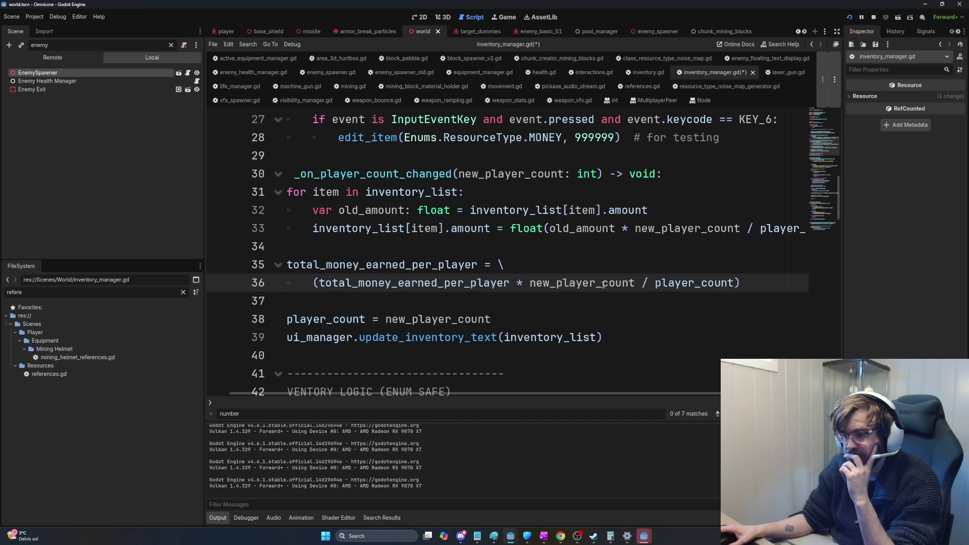
mouse_move(603, 285)
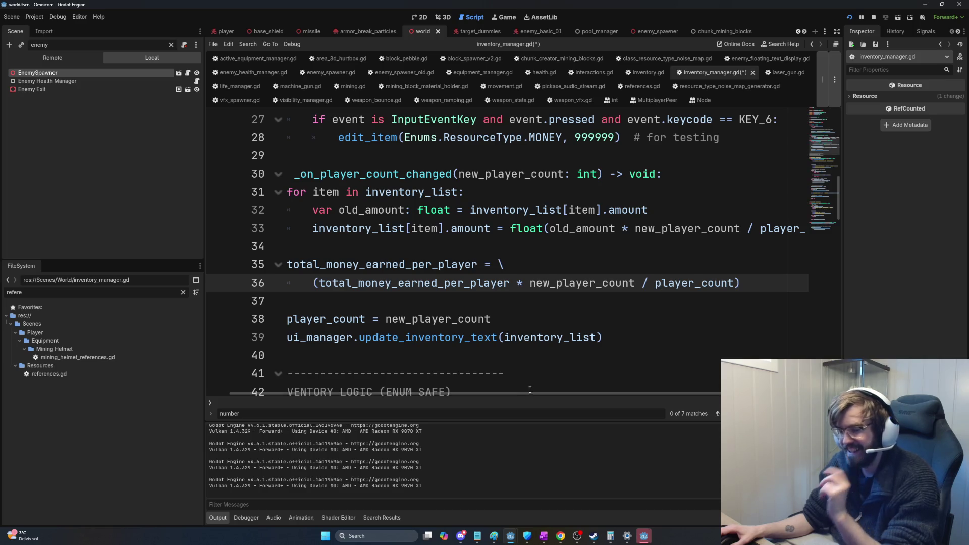
mouse_move(546, 395)
left_mouse_down()
mouse_move(569, 395)
mouse_move(522, 395)
left_mouse_up()
scroll(528, 272, "up", 2)
scroll(527, 272, "down", 1)
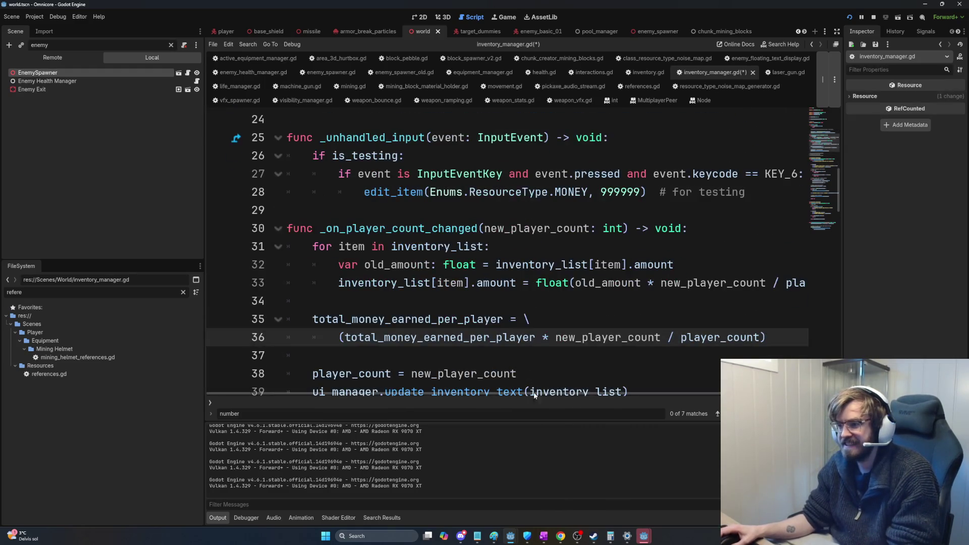
- Wrap the inventory amount assignment onto two lines with a backslash before float
left_click(537, 283)
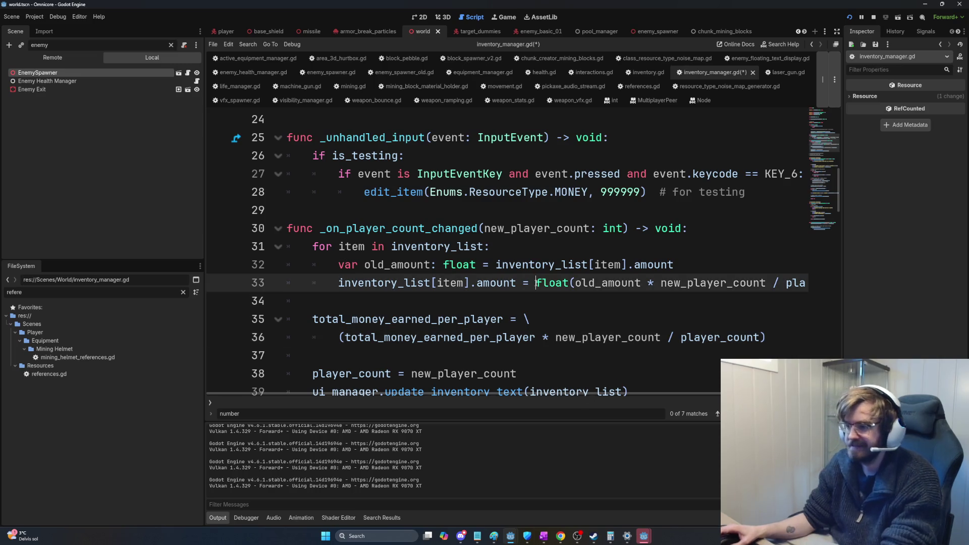
type("\\")
key("Return")
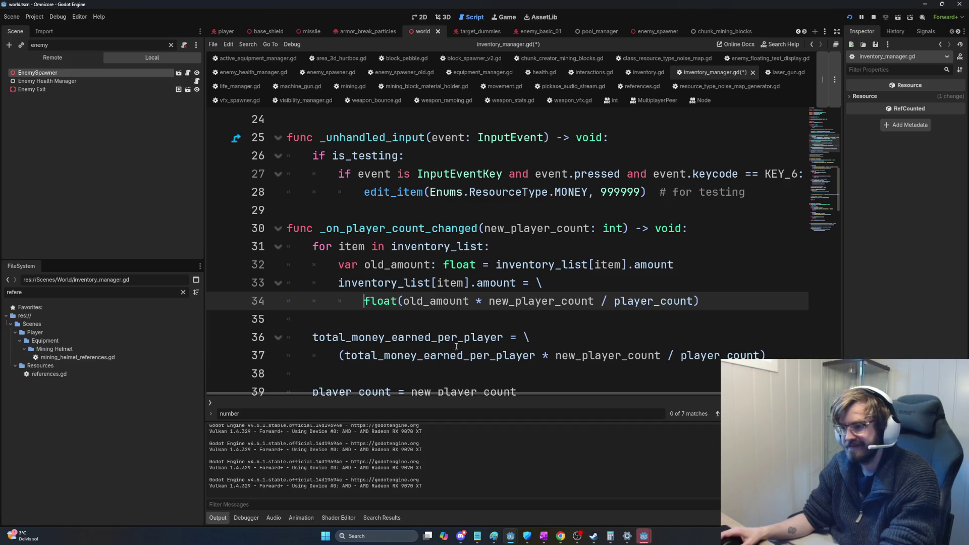
scroll(457, 347, "down", 1)
- Review line 37's rescaling expression and save inventory_manager.gd
left_click(772, 303)
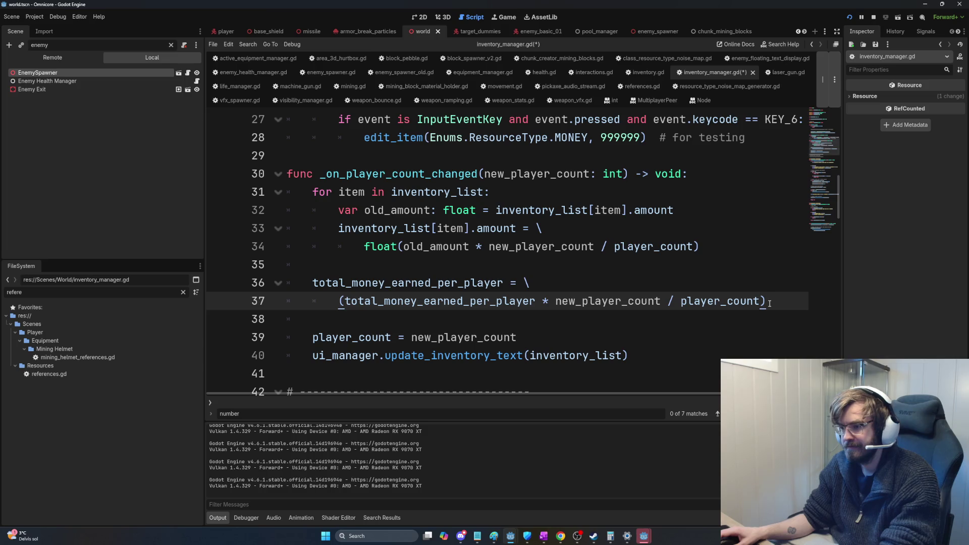
left_click_drag(767, 302, 343, 302)
left_click(344, 302)
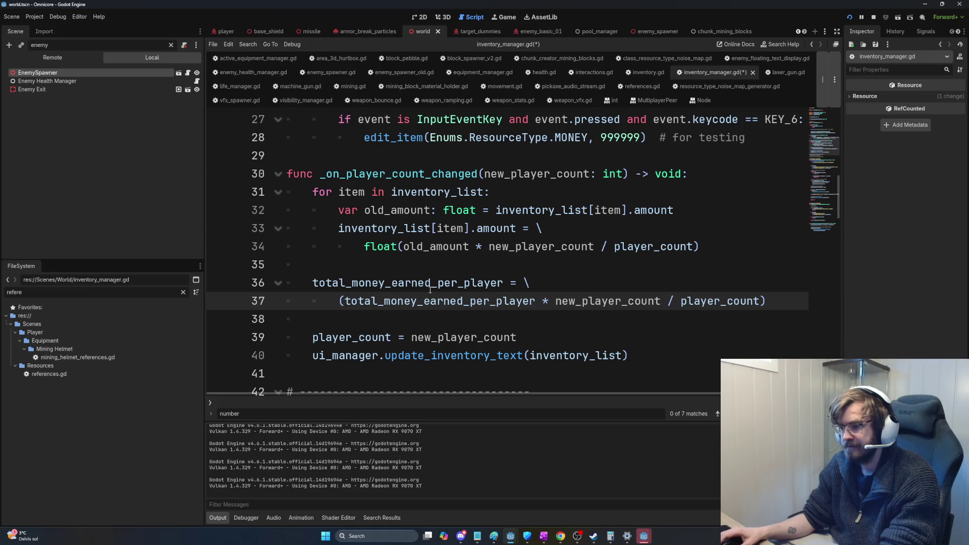
left_click(447, 318)
key("ctrl+s")
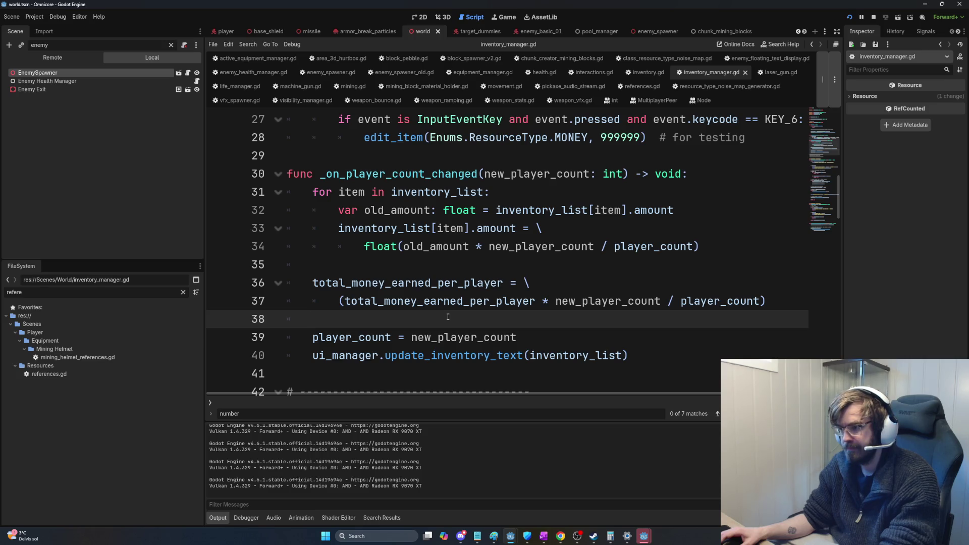
- Highlight new_player_count, player_count and total_money_earned_per_player on line 37 to check their uses
left_click(425, 309)
left_click(507, 321)
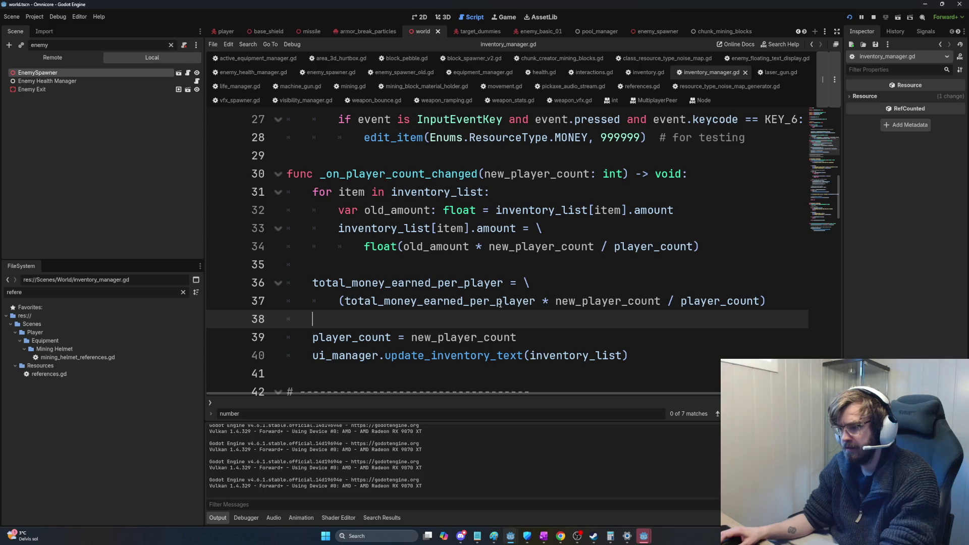
double_click(638, 301)
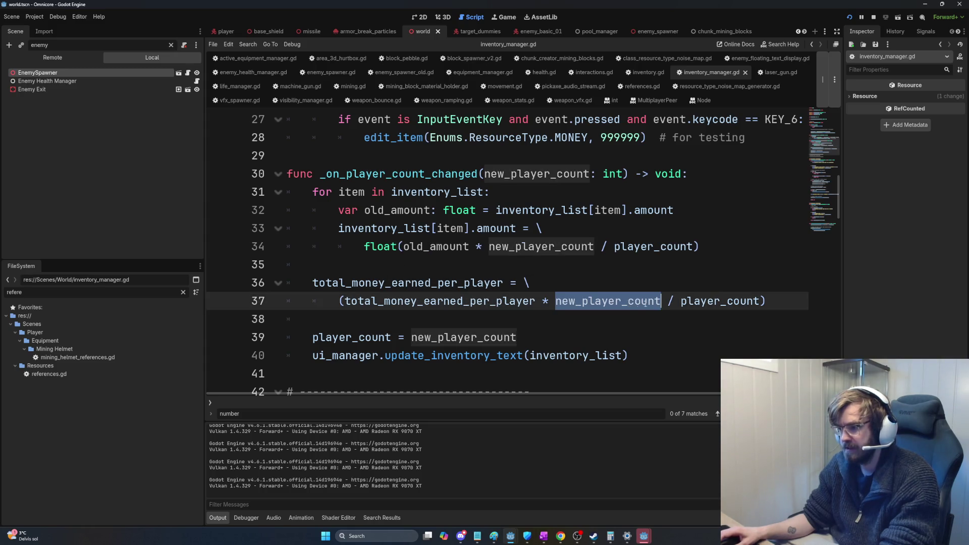
left_click(709, 303)
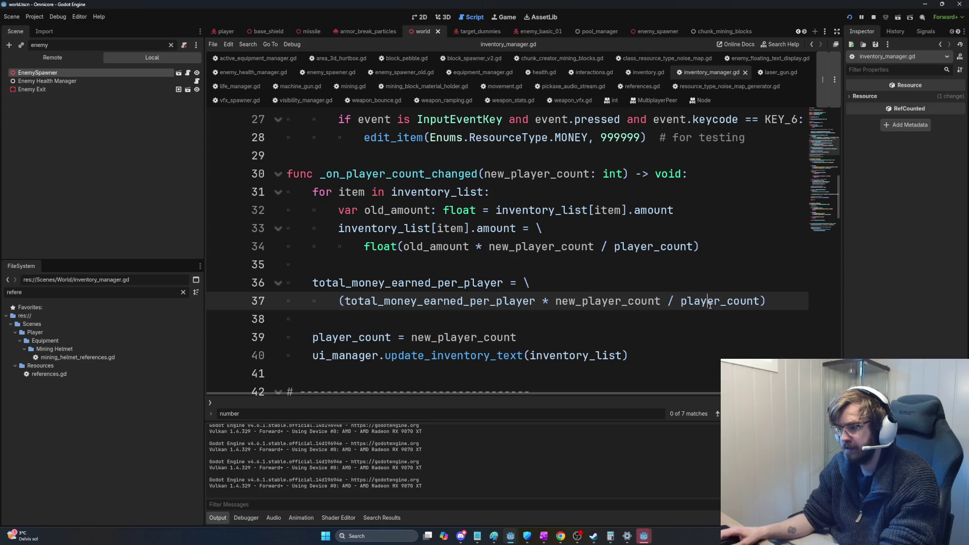
double_click(648, 301)
double_click(722, 301)
left_click(500, 301)
double_click(525, 301)
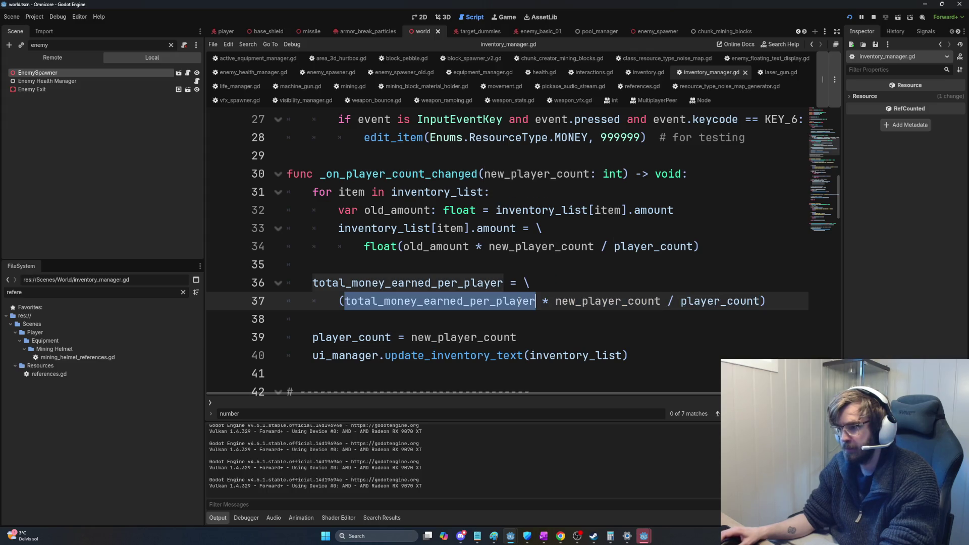
left_click(611, 301)
- Re-check the money times new_player_count part of line 37
triple_click(611, 301)
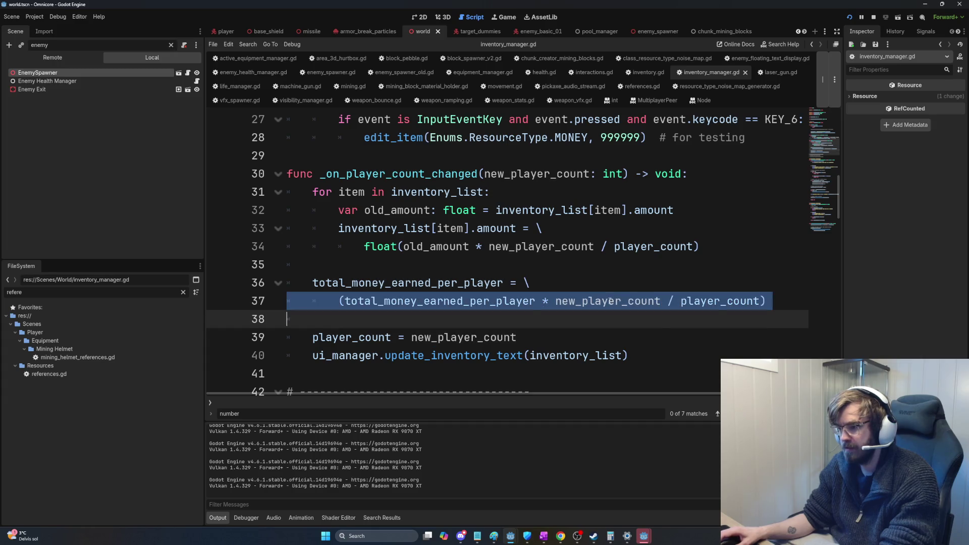
double_click(611, 301)
left_click(554, 321)
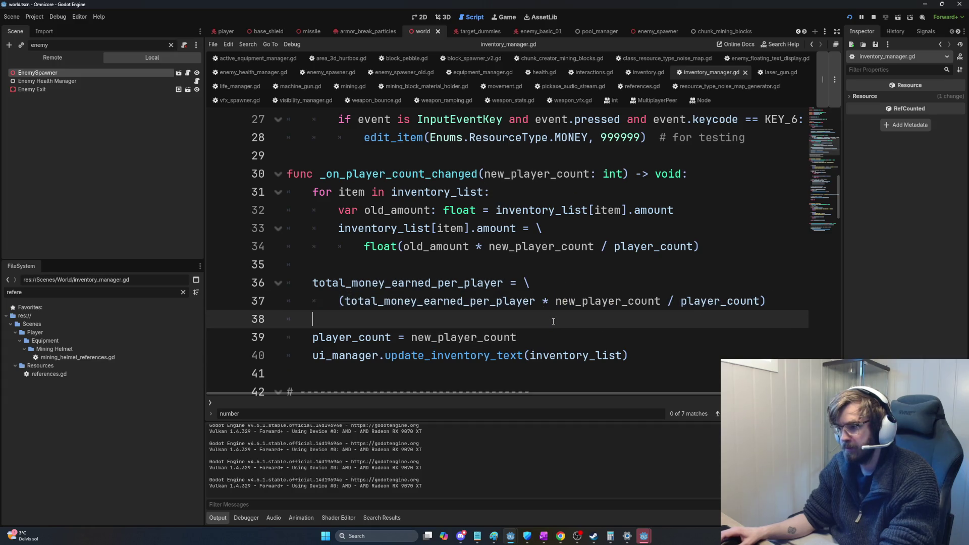
left_click(586, 303)
left_click(579, 313)
left_click_drag(658, 301, 387, 301)
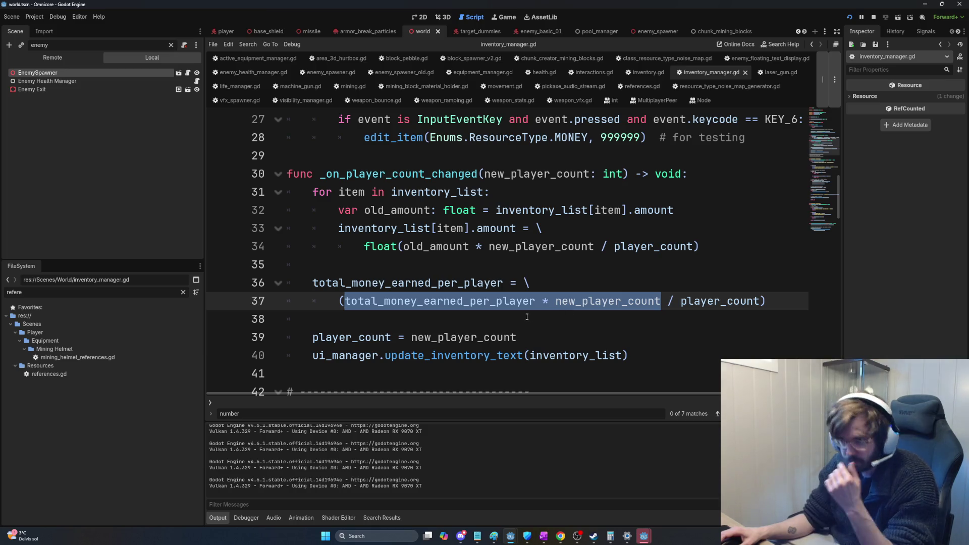
left_click(485, 318)
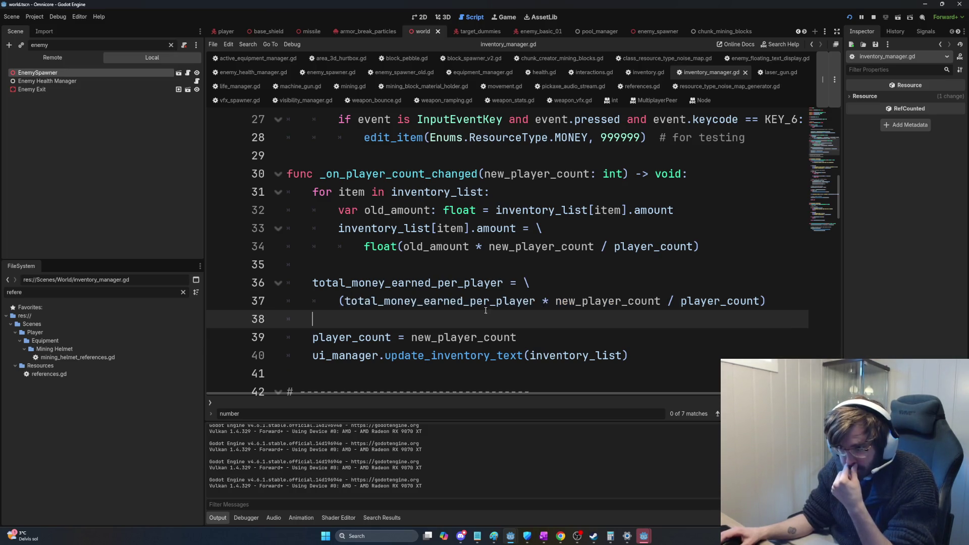
- Run the Omnicore project with F5 to test the player-count changes
scroll(482, 316, "down", 1)
scroll(475, 312, "up", 1)
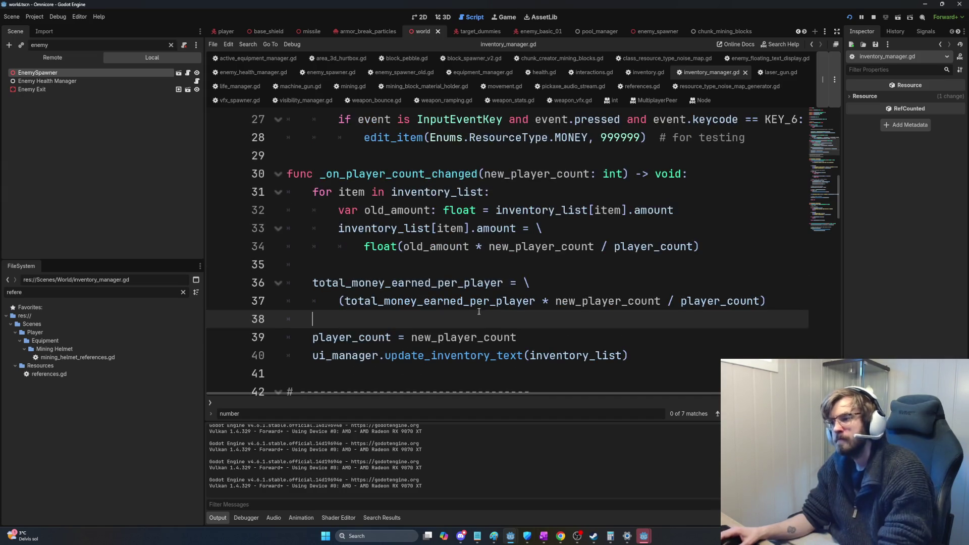
key("F5")
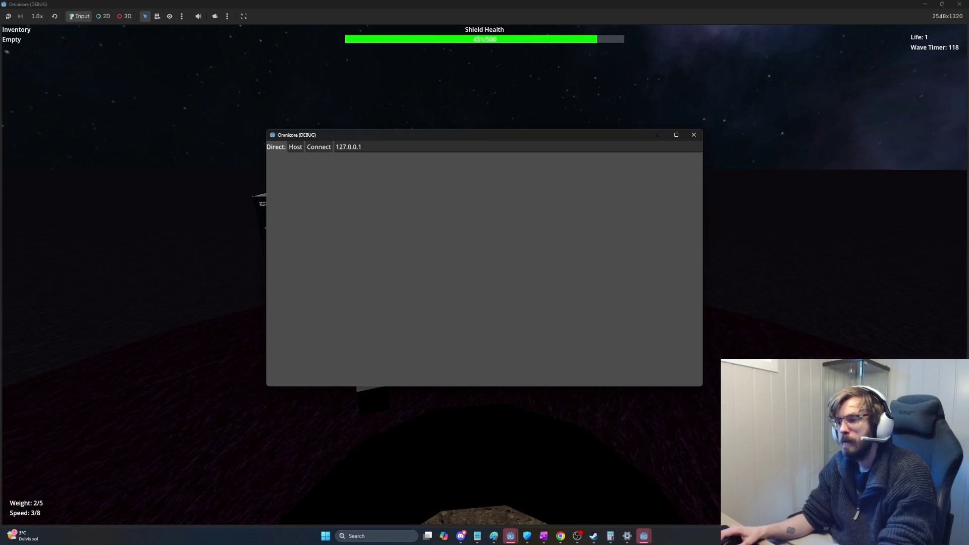
- Return to the script editor and open the change_wave_cooldown_multiplier_by_money_added definition in enemy_spawner.gd
key("alt+Tab")
left_click(540, 264)
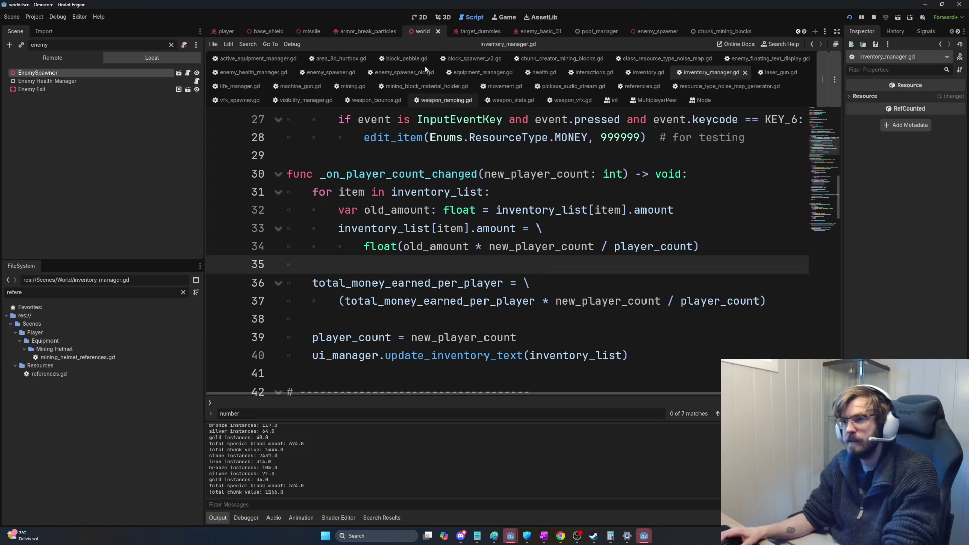
key("alt+Left")
key("alt+Left")
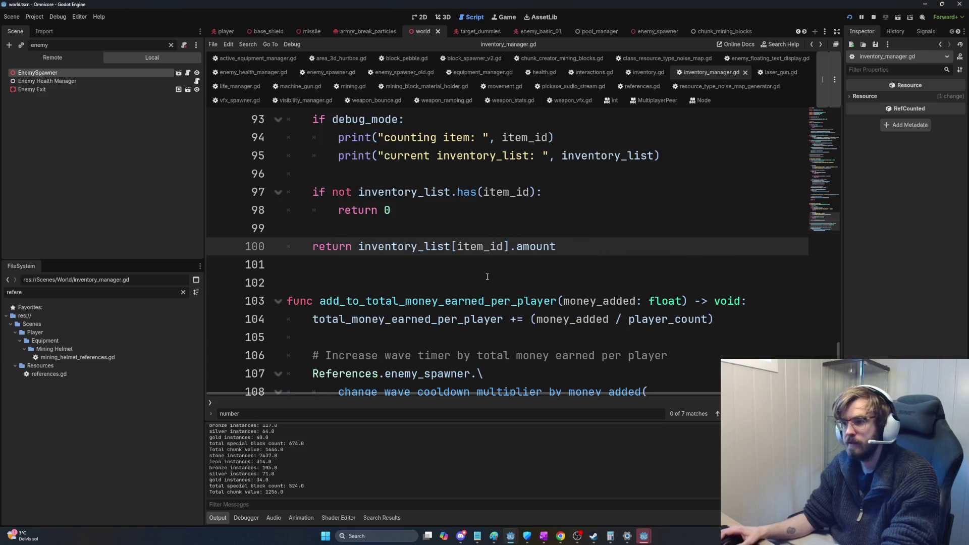
key("alt+Left")
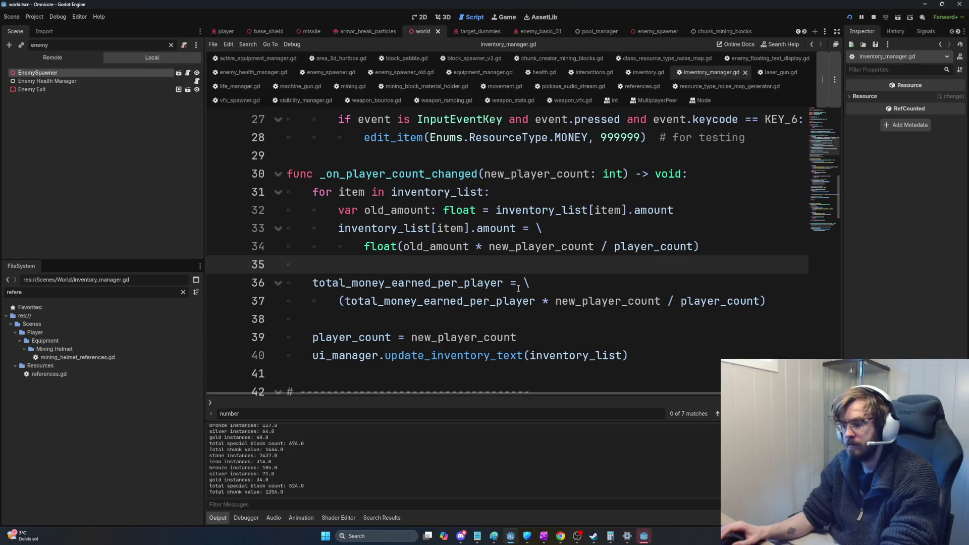
key("alt+Right")
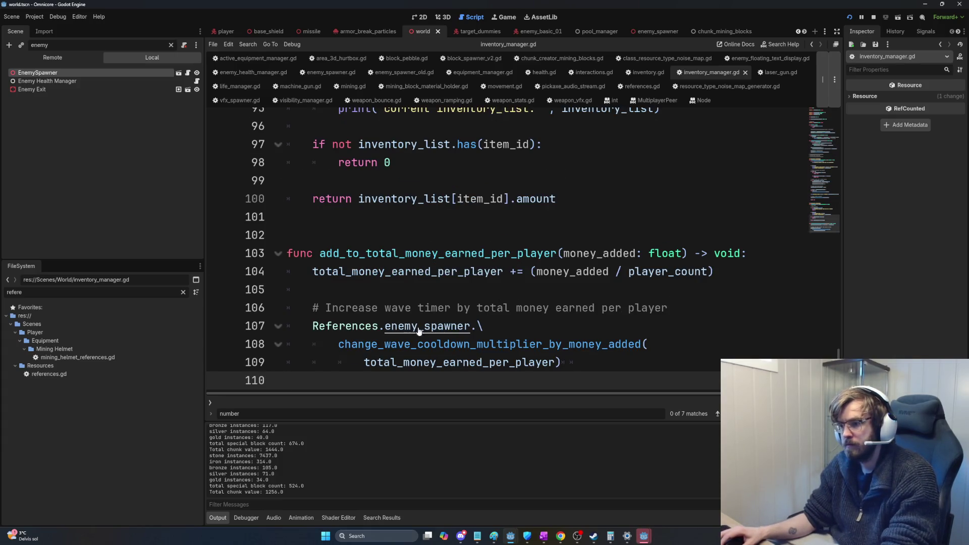
left_click(429, 345, "ctrl")
- Add a print call after line 393 containing the pasted wave_cooldown_multiplier name
scroll(441, 316, "down", 3)
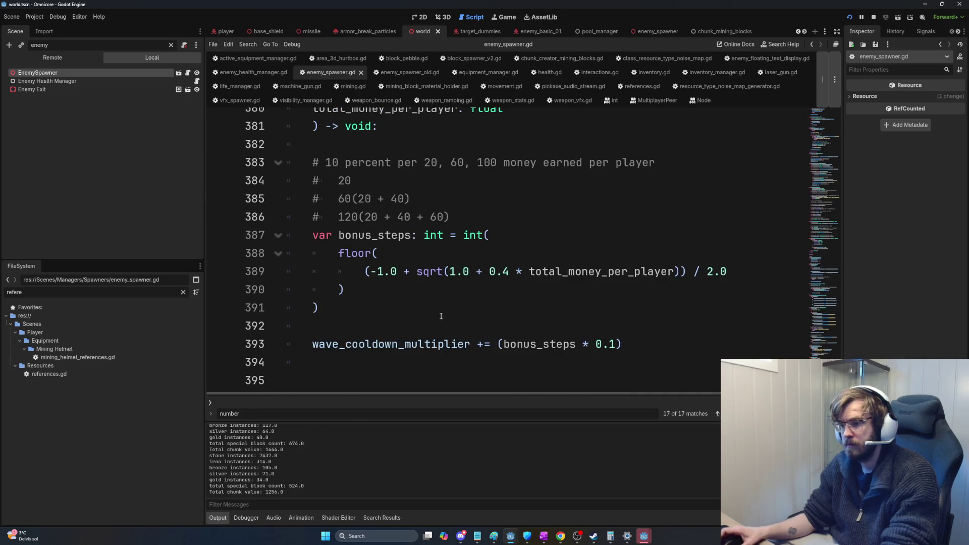
left_click(522, 331)
left_click(637, 344)
key("Return")
key("Return")
type("pri")
key("Return")
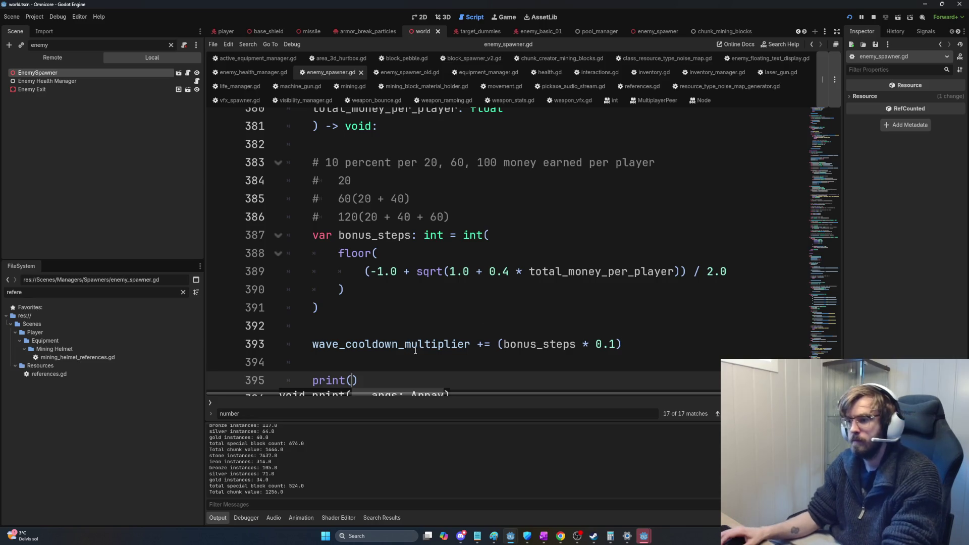
double_click(404, 349)
key("ctrl+c")
left_click(352, 380)
key("ctrl+v")
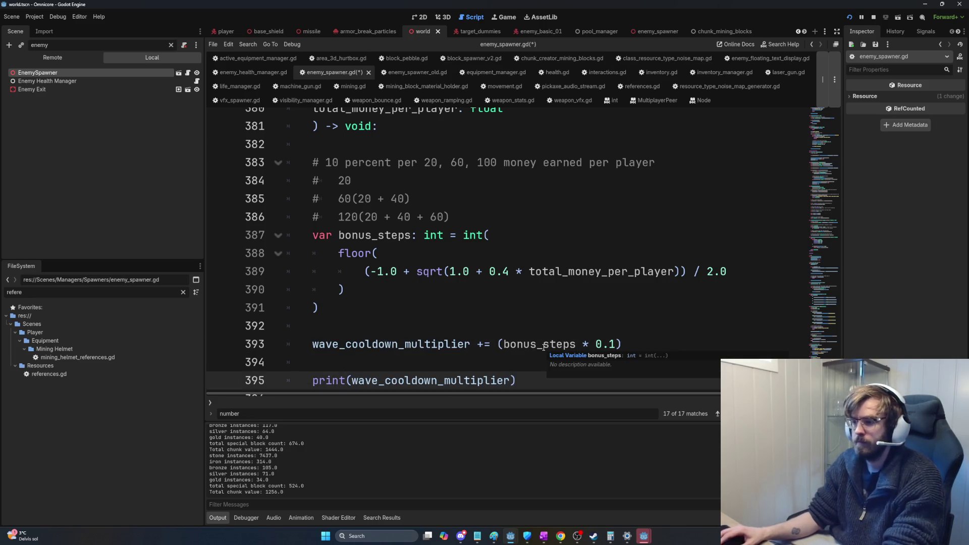
- Make it print "wave_cooldown_multiplier: " with the value, save, and run the game
type("=")
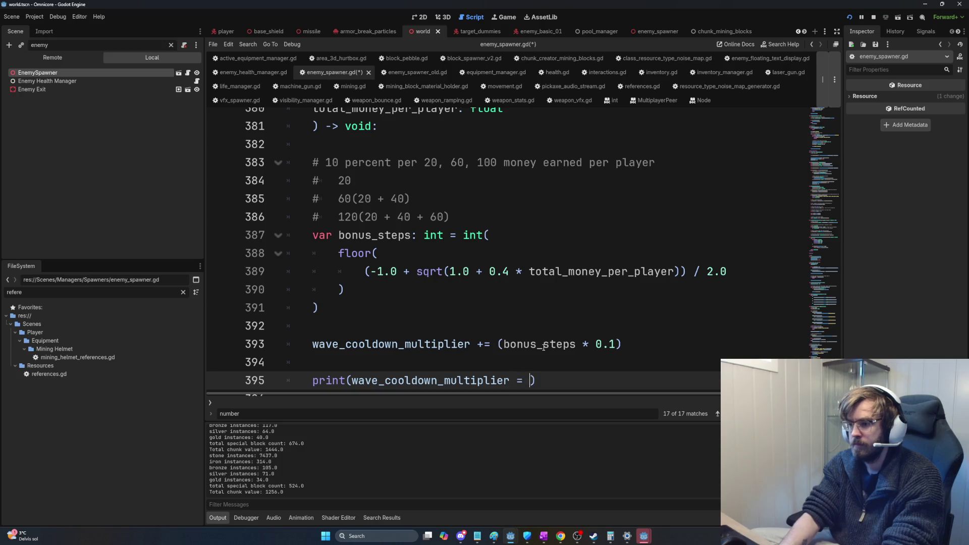
key("Escape")
key("Home")
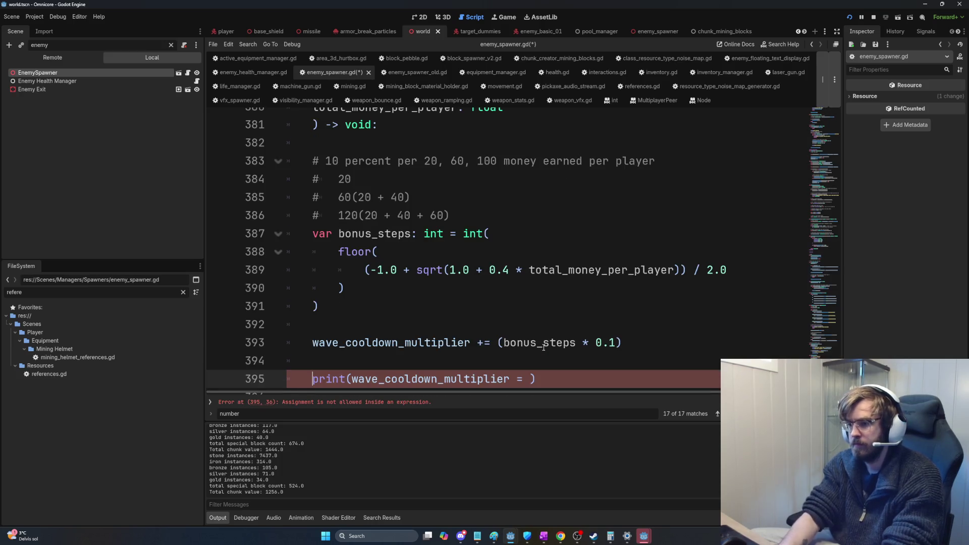
type("\"")
key("ctrl+Right")
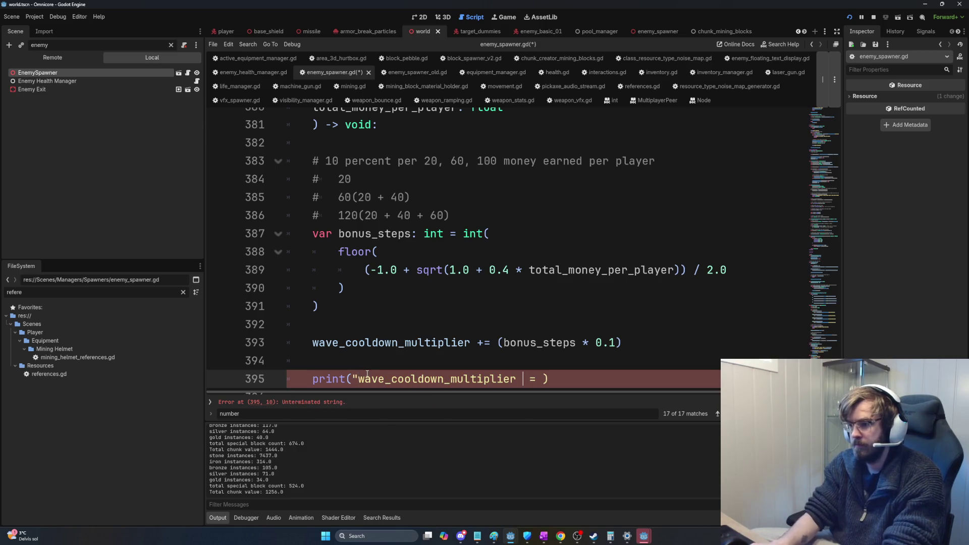
key("BackSpace")
key("BackSpace")
type(": \"")
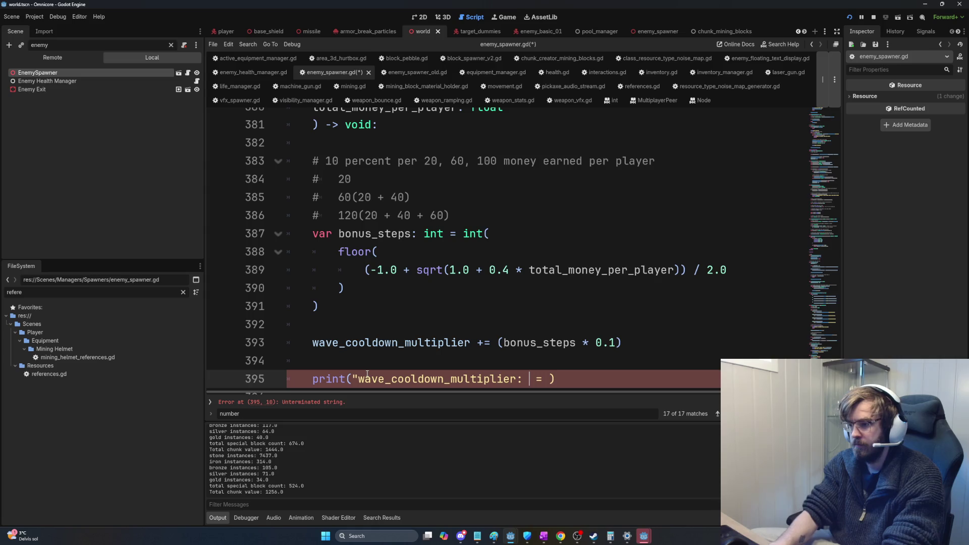
key("Delete")
key("Delete")
key("BackSpace")
type(", wave_cooldown_multiplier")
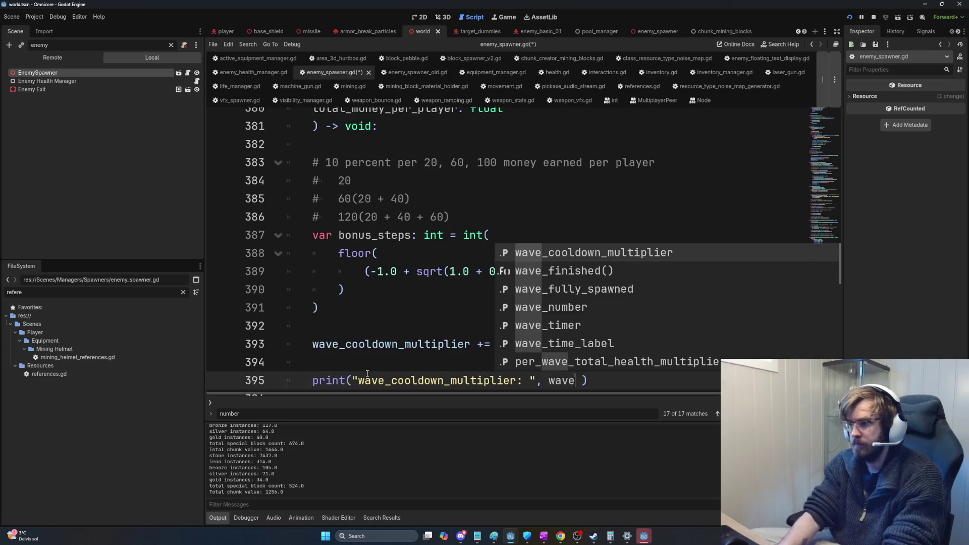
key("Return")
key("Delete")
key("ctrl+s")
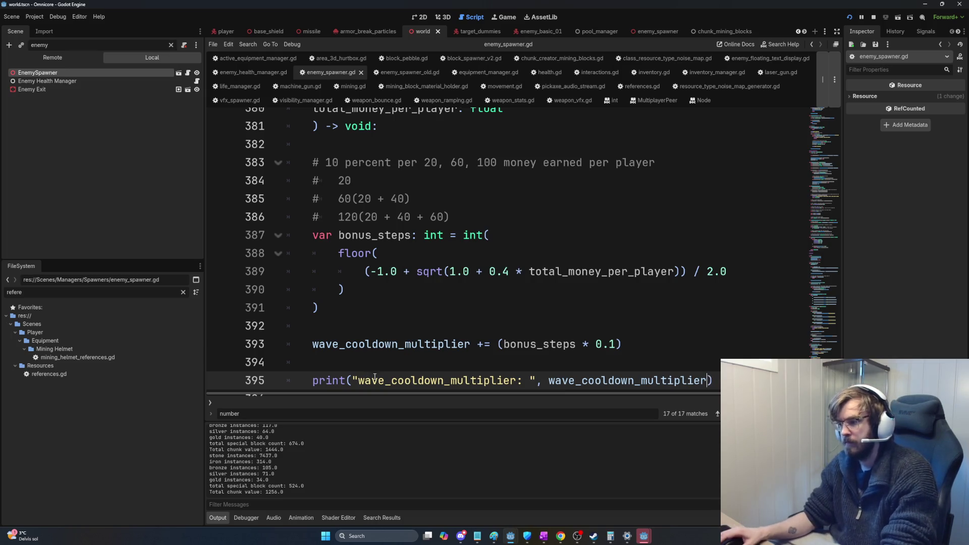
key("F5")
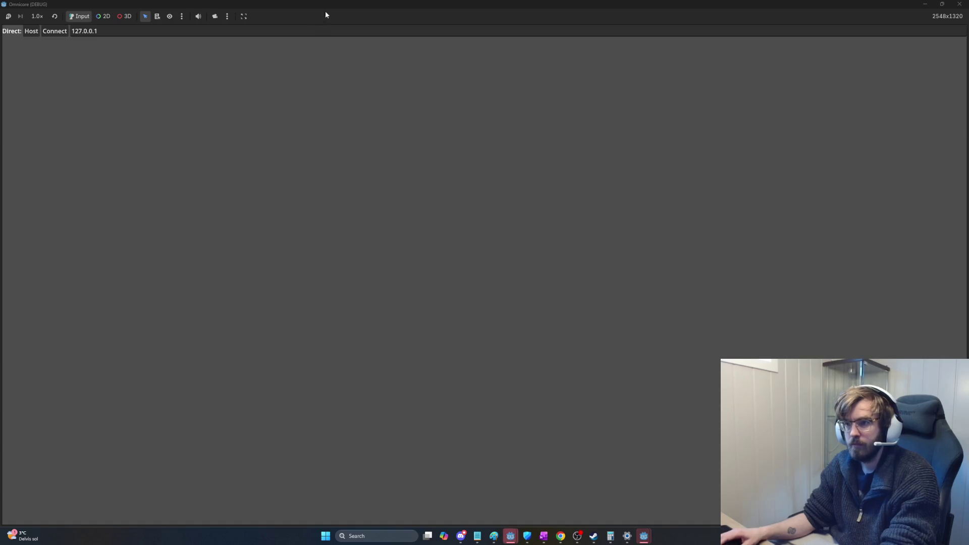
- Shrink the game window, mine the rock, and deposit the ore into the red bowl
mouse_move(326, 12)
left_mouse_down()
mouse_move(334, 84)
mouse_move(411, 134)
left_mouse_up()
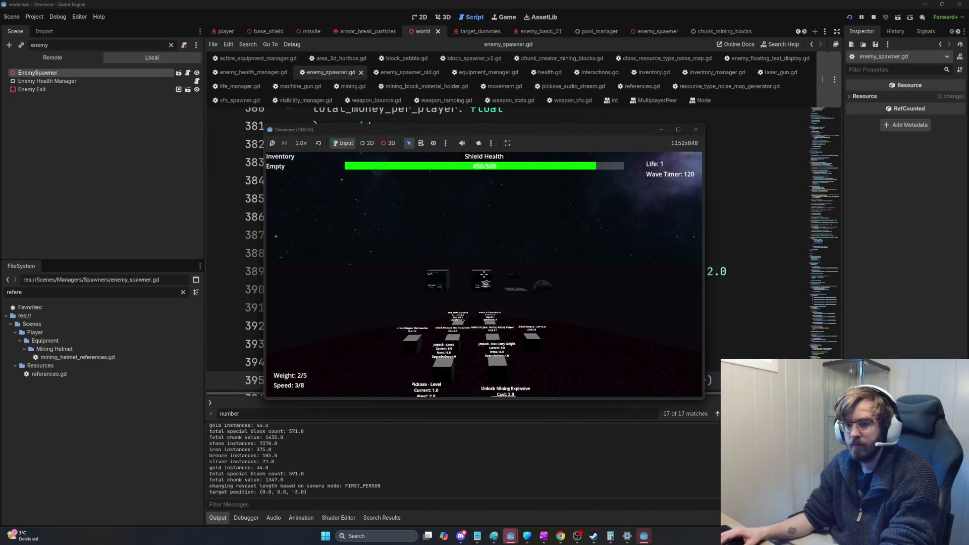
left_click_drag(484, 274, 484, 274)
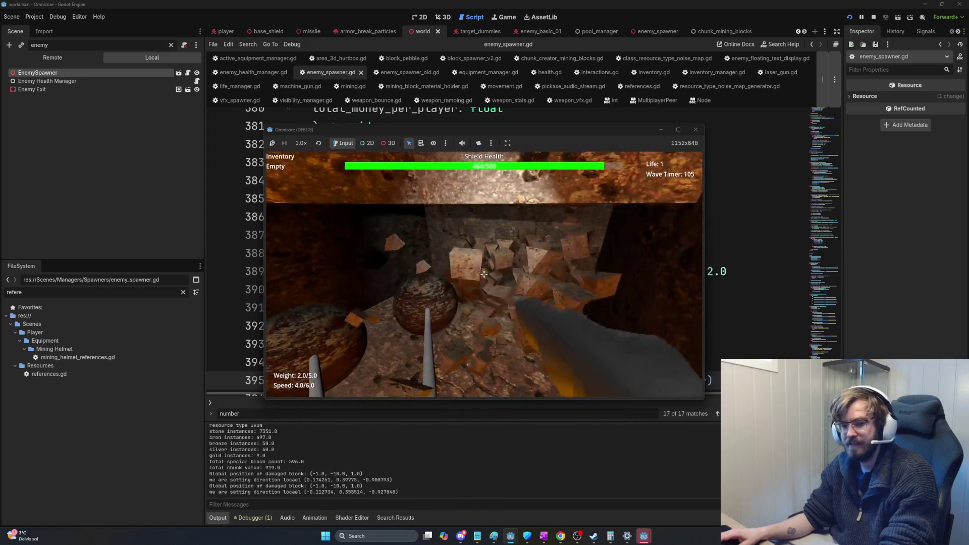
key("s")
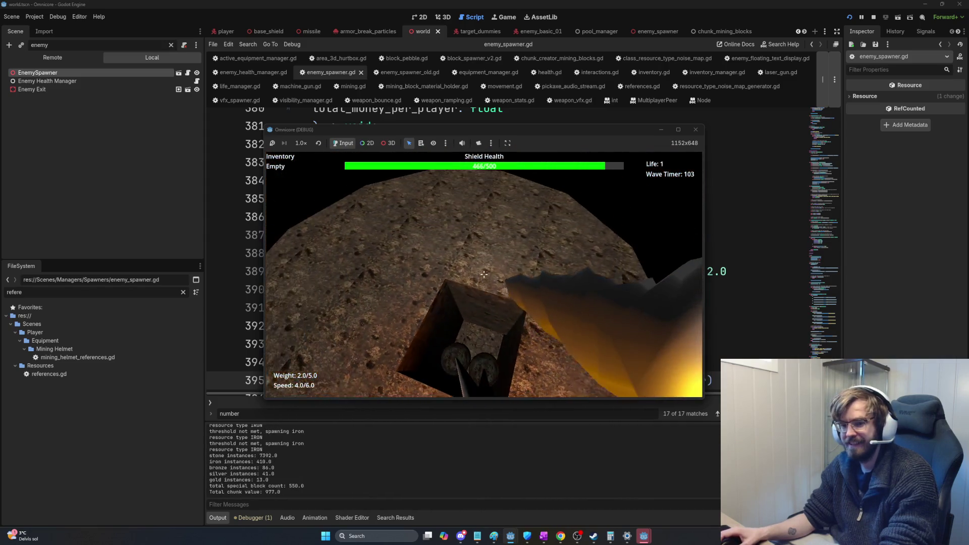
key("w")
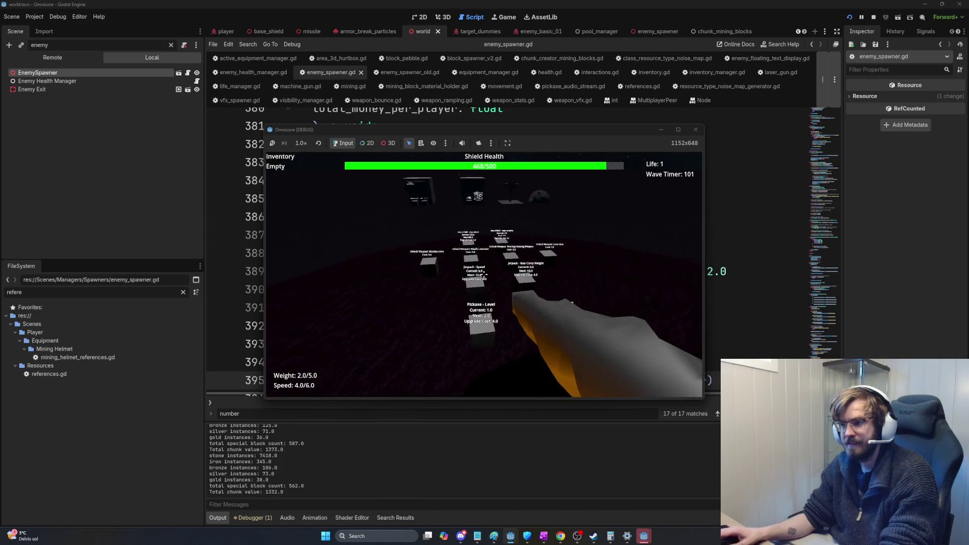
mouse_move(484, 274)
left_click(483, 274)
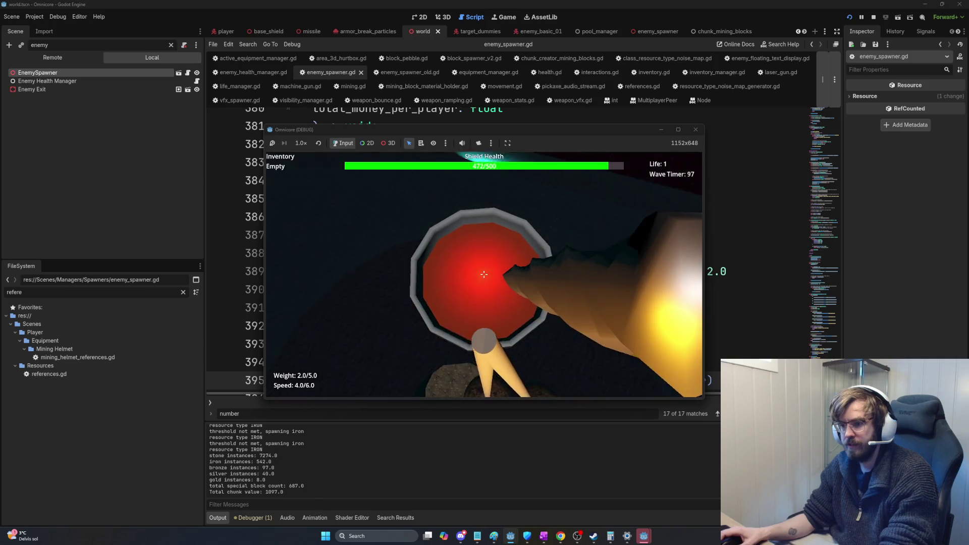
key("e")
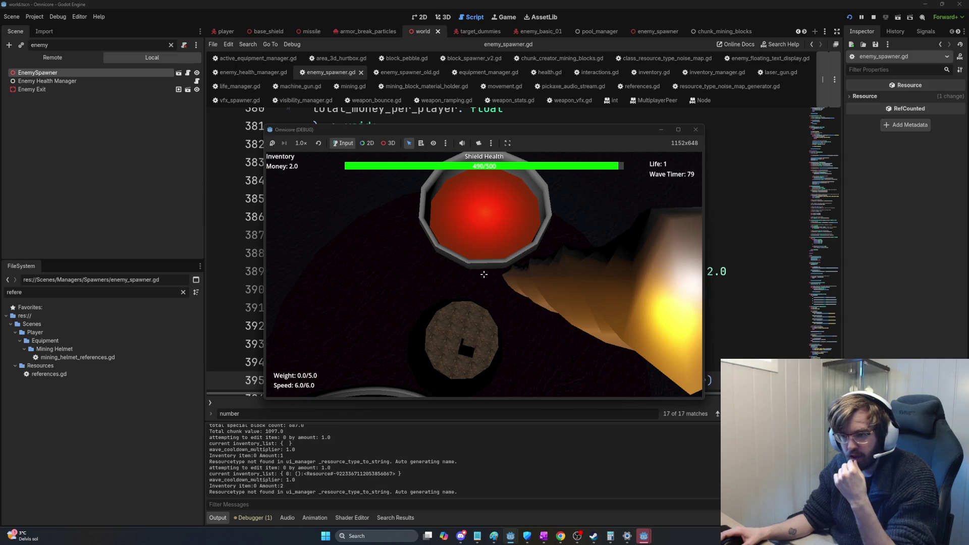
- Tunnel into the rock shaft, mining blocks and picking up iron ore
key("a")
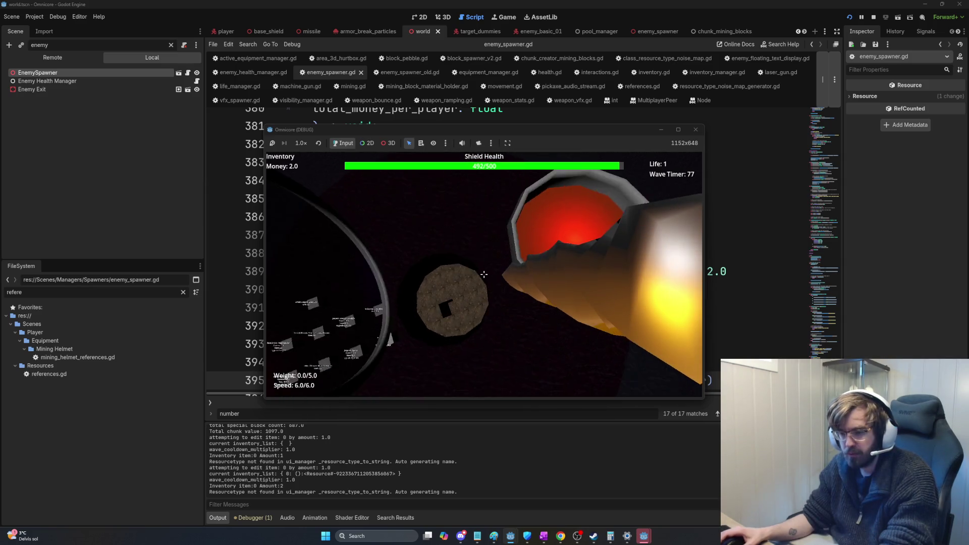
key("w")
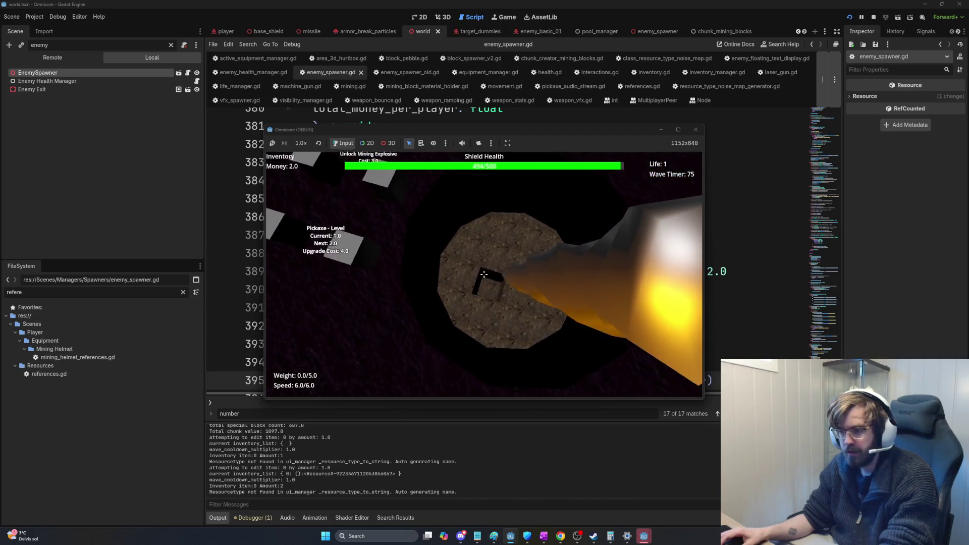
left_click(484, 274)
key("w")
left_click(485, 274)
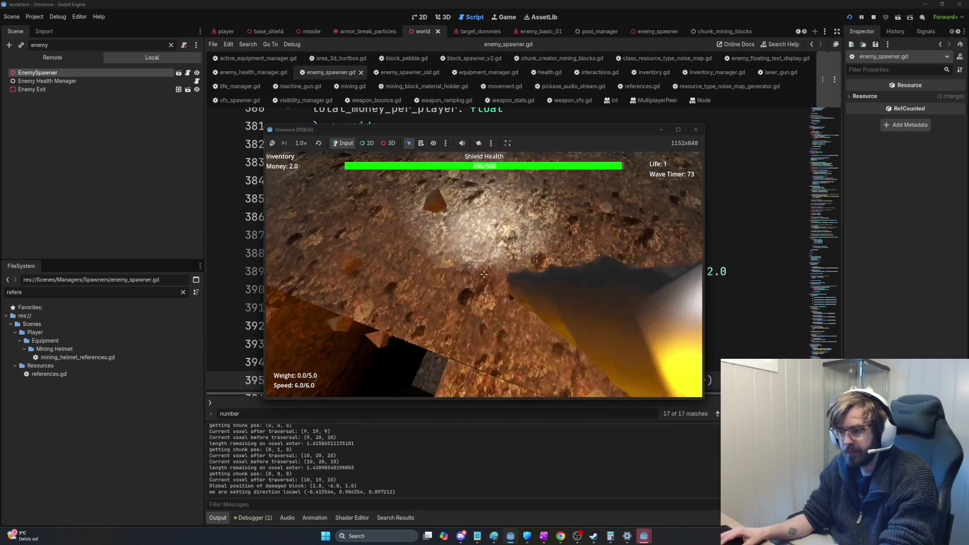
left_click(484, 274)
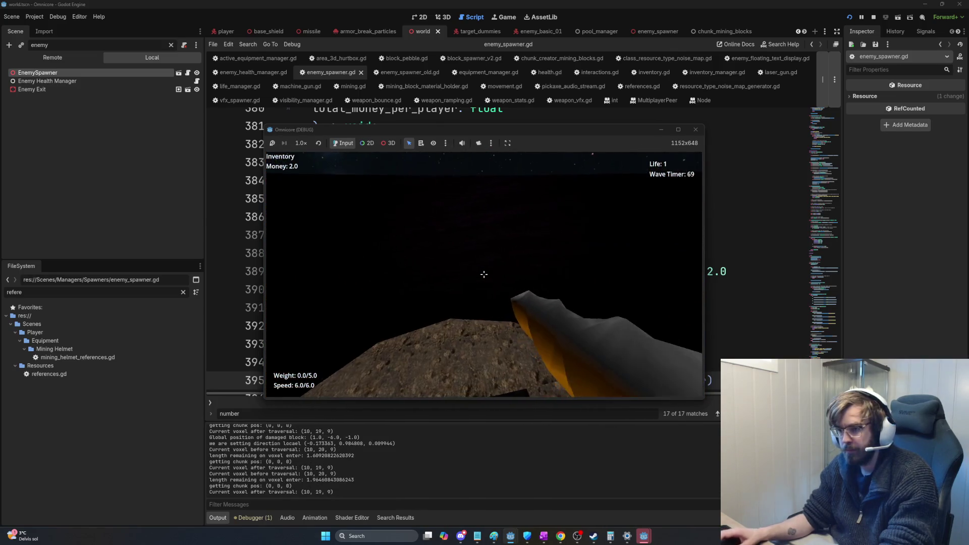
left_click(484, 274)
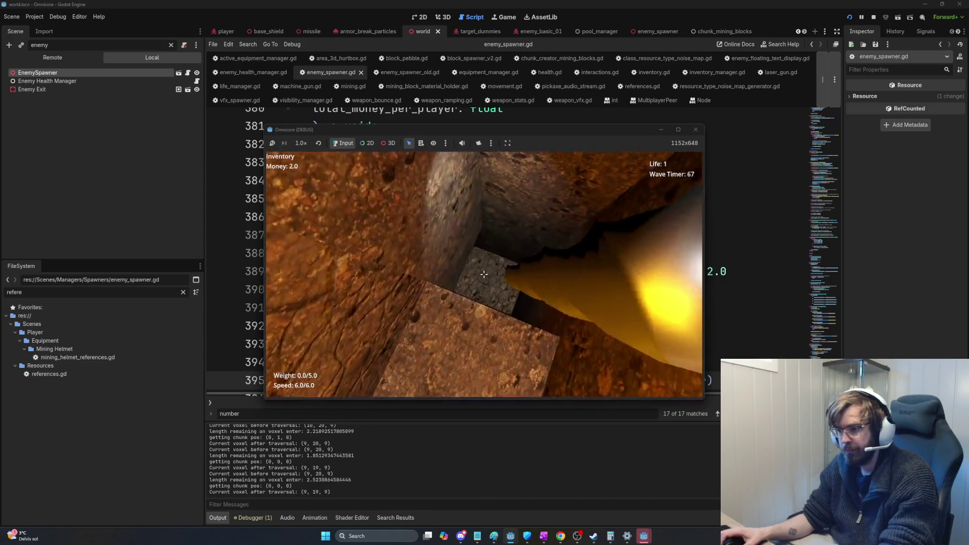
left_click(484, 274)
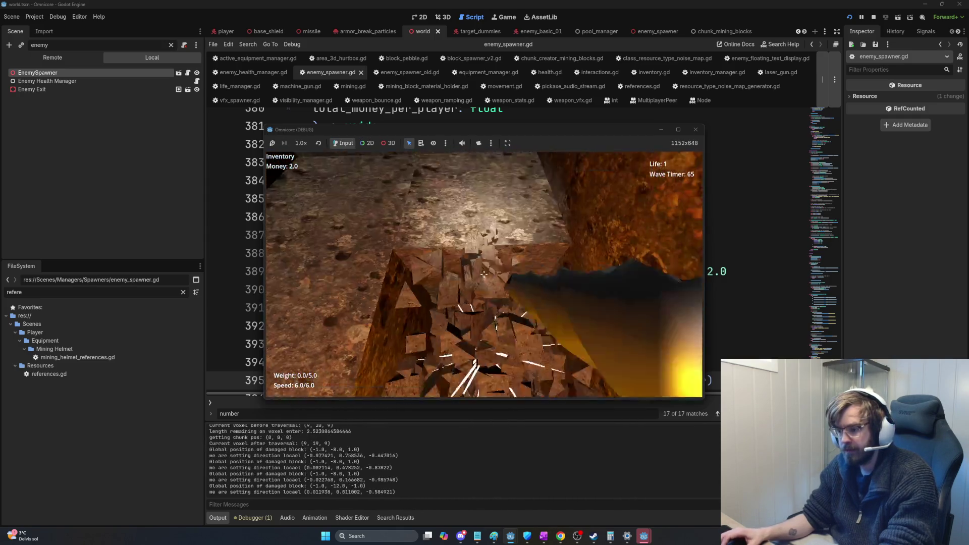
left_click(484, 274)
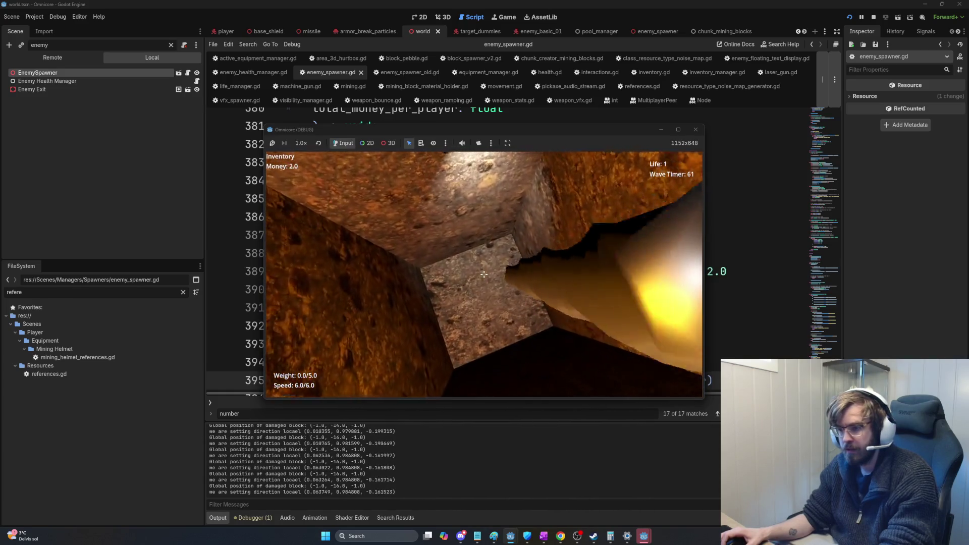
left_click(485, 274)
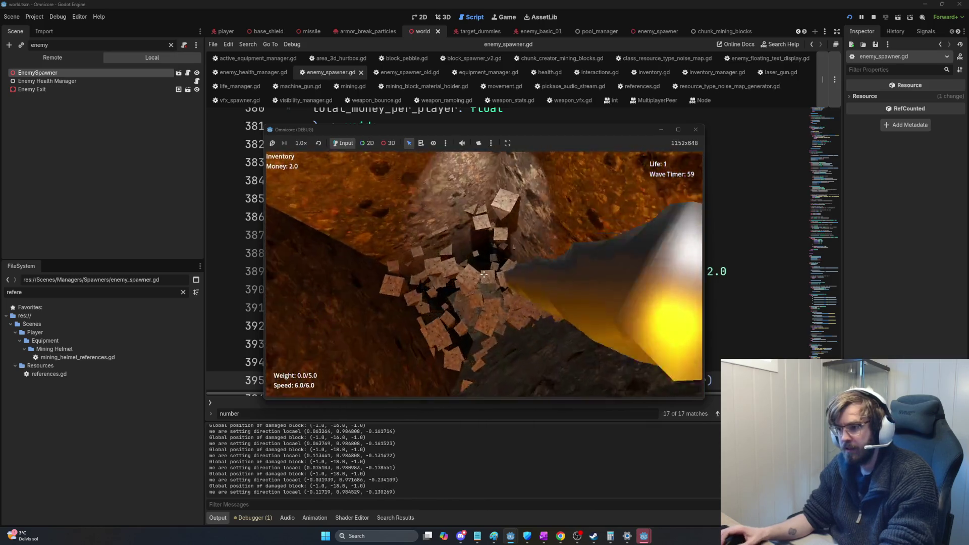
left_click(484, 275)
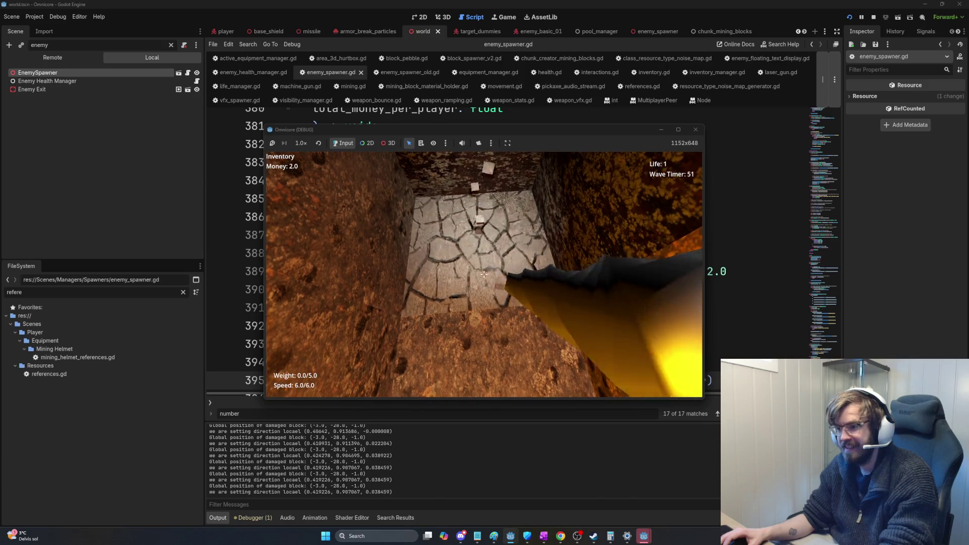
key("e")
left_click(484, 274)
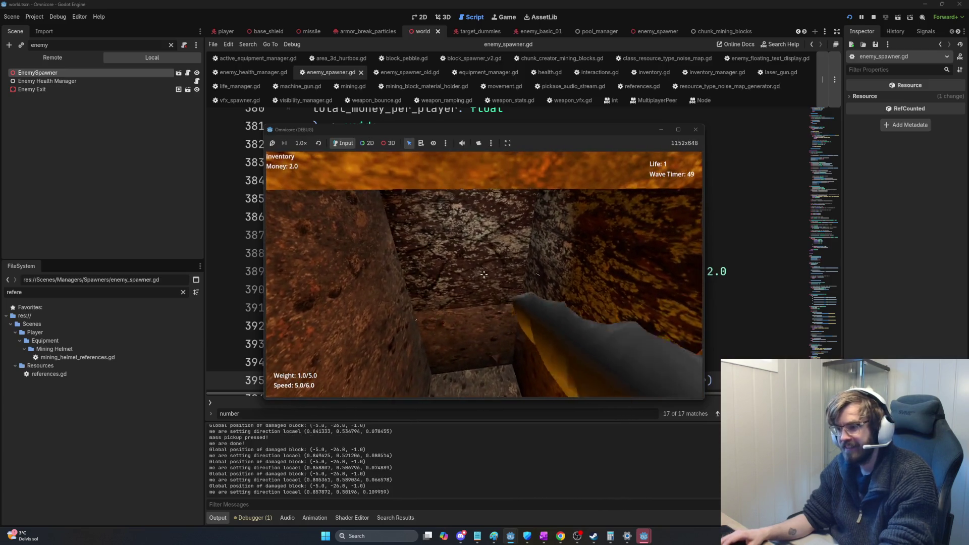
left_click(485, 274)
key("e")
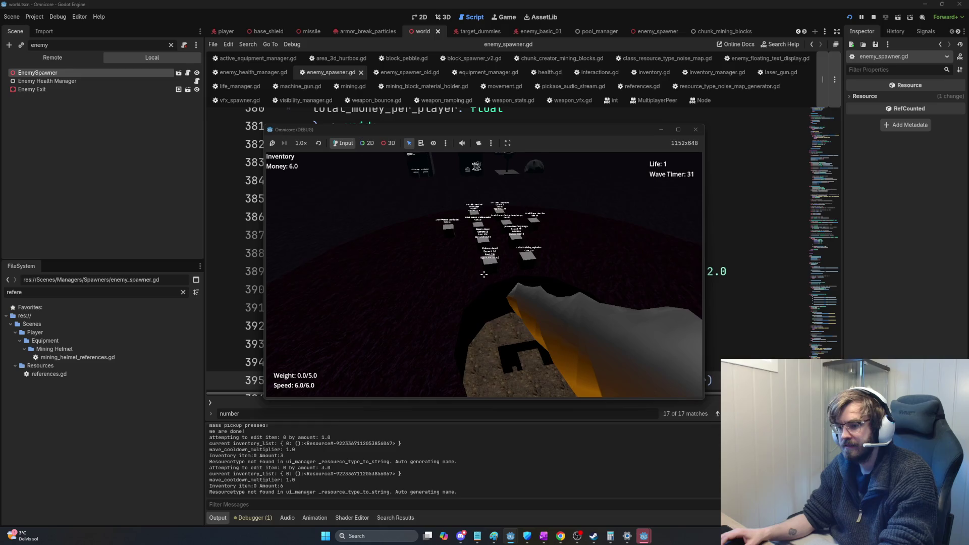
key("w")
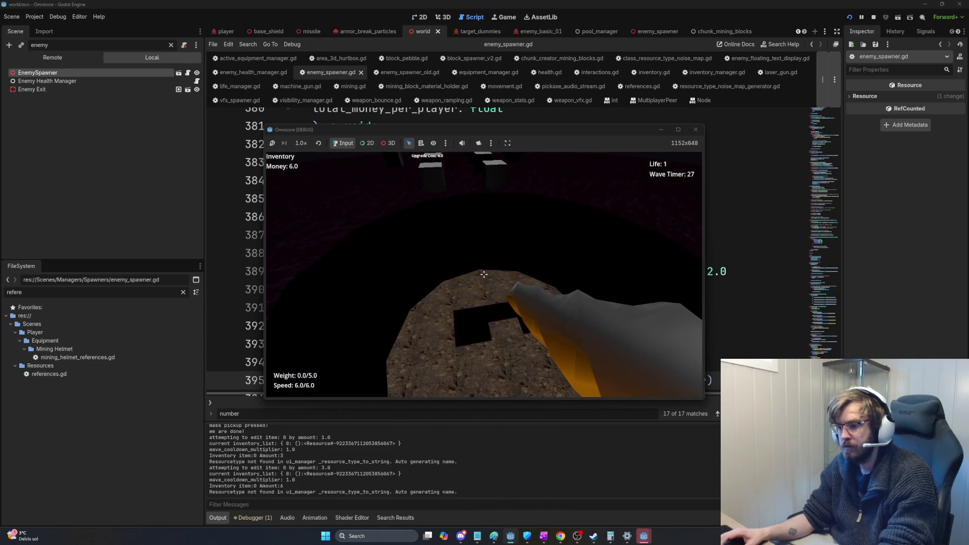
key("alt+Tab")
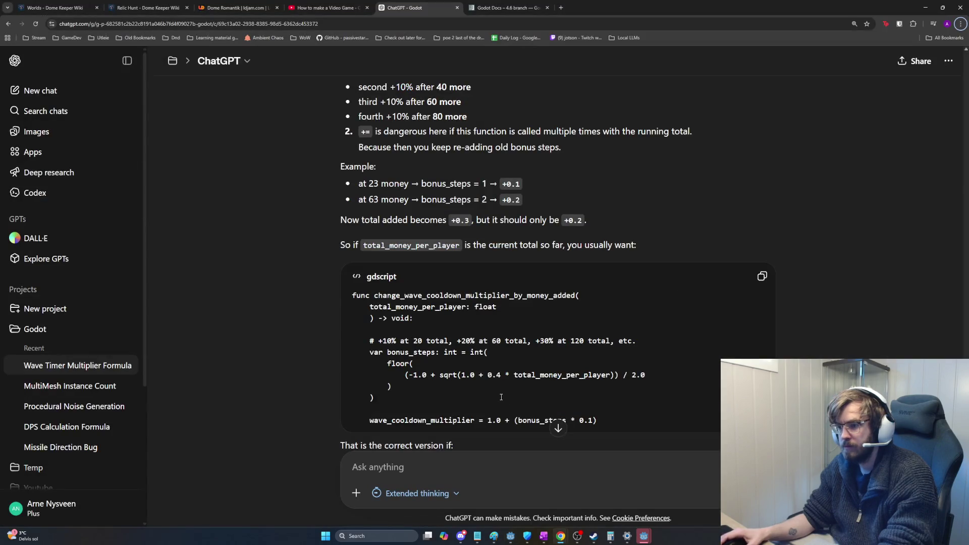
- Compare ChatGPT's 1.0 + bonus_steps * 0.1 suggestion with line 393 of enemy_spawner.gd and begin editing it
scroll(525, 421, "down", 1)
key("alt+Tab")
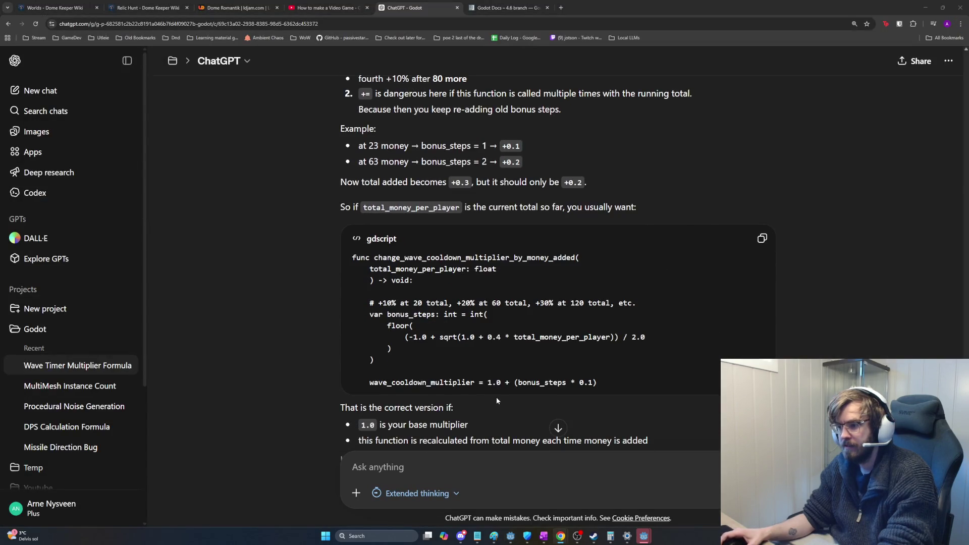
key("alt+Tab")
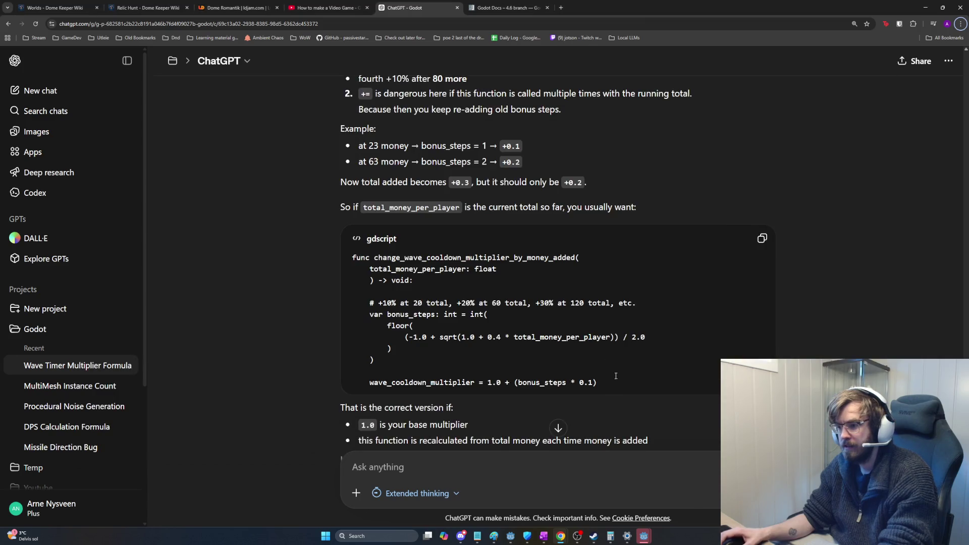
key("alt+Tab")
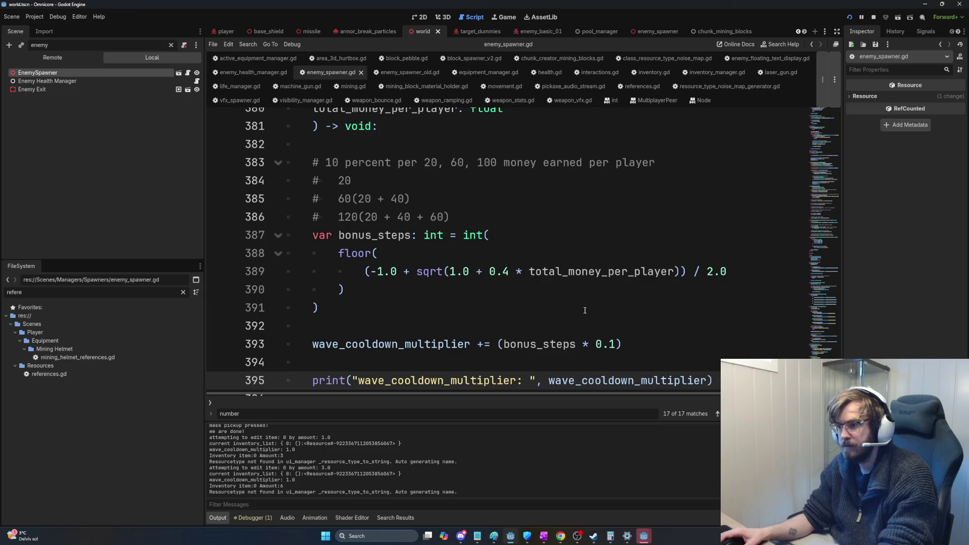
key("alt+Tab")
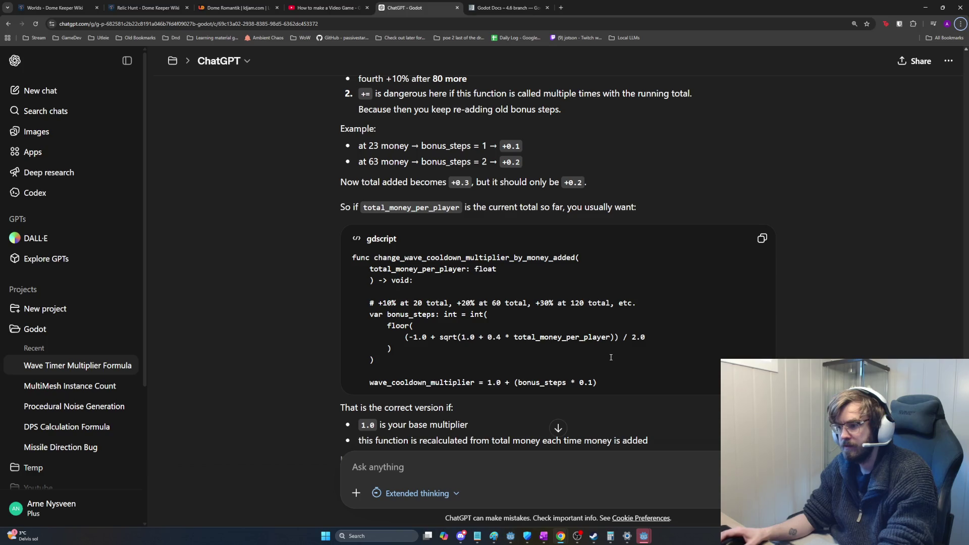
key("alt+Tab")
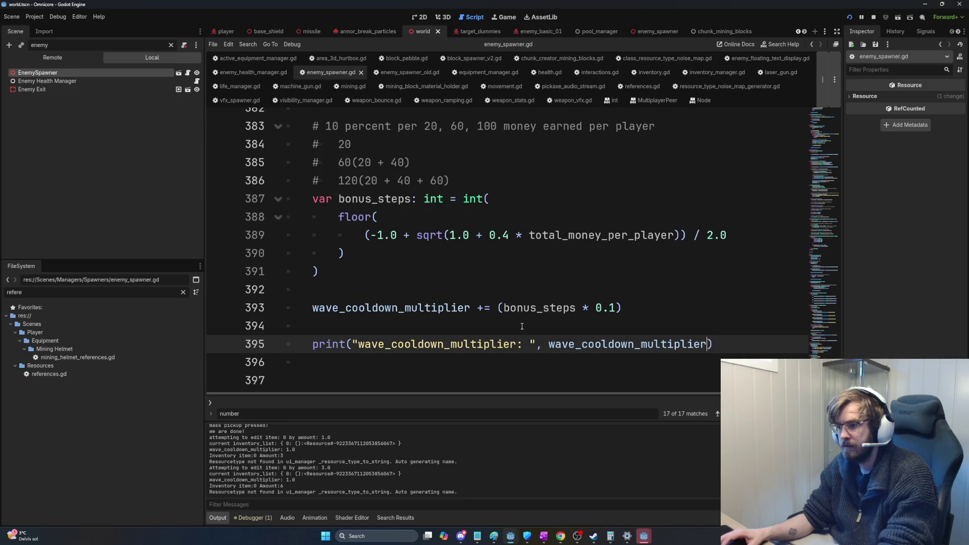
key("alt+Tab")
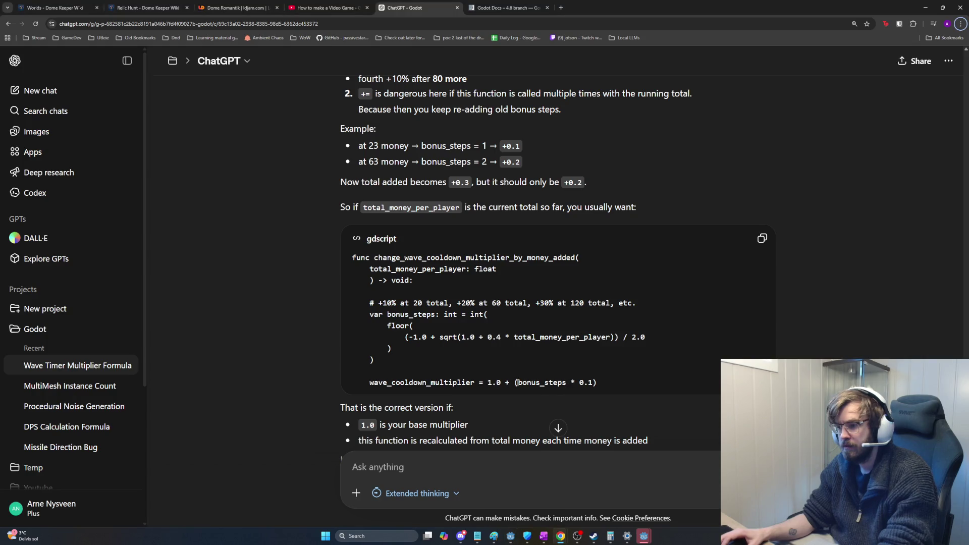
left_click_drag(493, 383, 488, 384)
key("alt+Tab")
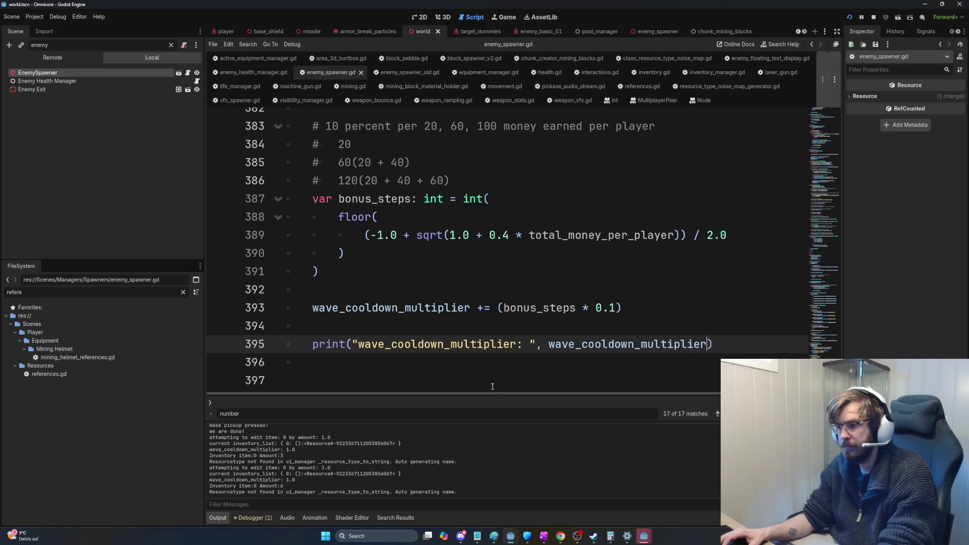
left_click(499, 303)
- Change line 393 to 'wave_cooldown_multiplier = 1 + (bonus_steps * 0.1)' and save
key("Left")
key("Left")
key("Left")
key("BackSpace")
type("1 +")
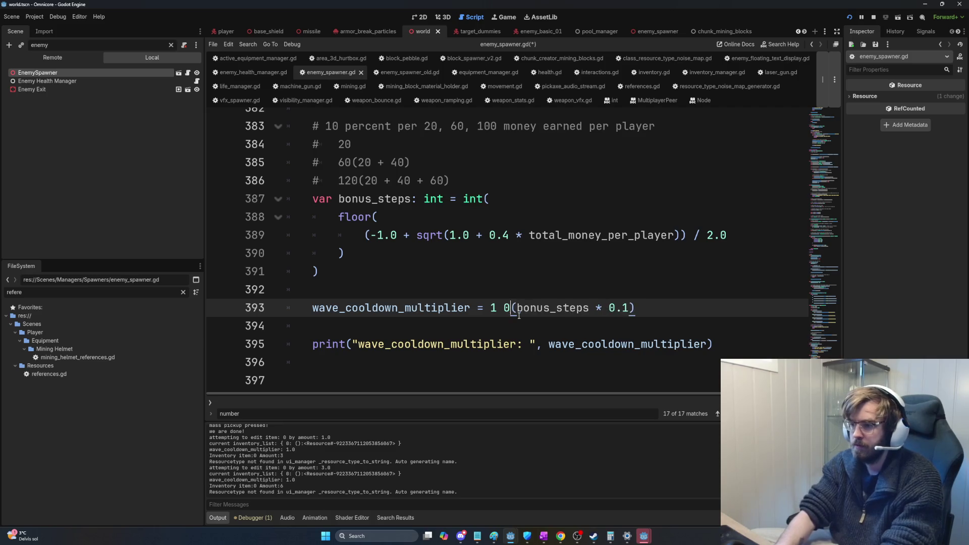
key("ctrl+s")
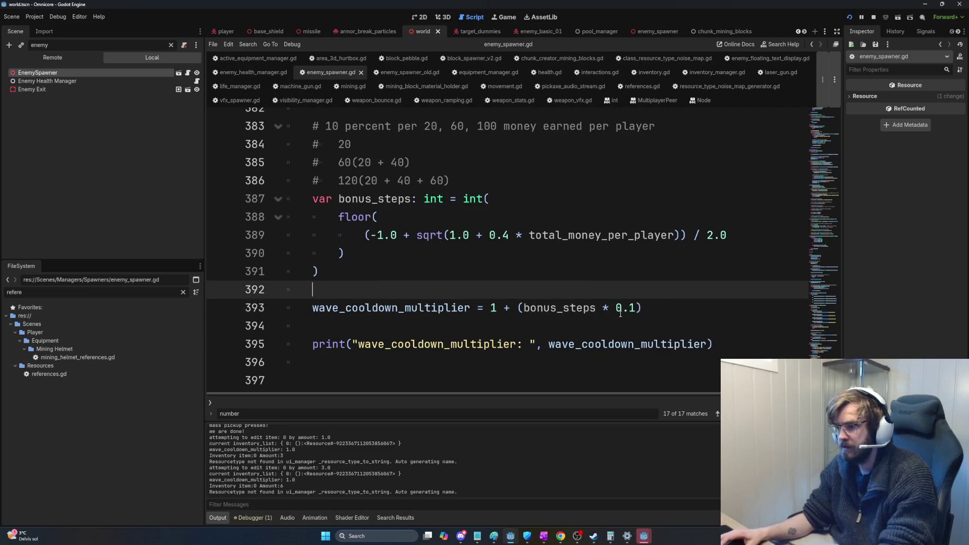
- Check the bonus_steps expression and bracket matching on lines 390–391, then run the game
mouse_move(652, 308)
left_mouse_down()
mouse_move(416, 318)
mouse_move(435, 308)
left_mouse_up()
left_click(519, 308)
left_click_drag(643, 308, 473, 308)
left_click(651, 310)
left_click_drag(651, 309, 517, 310)
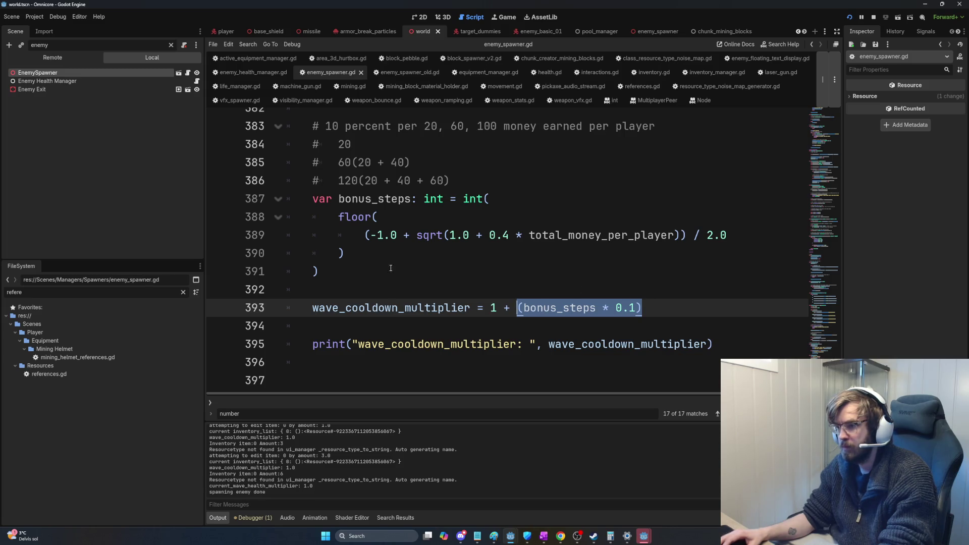
double_click(374, 200)
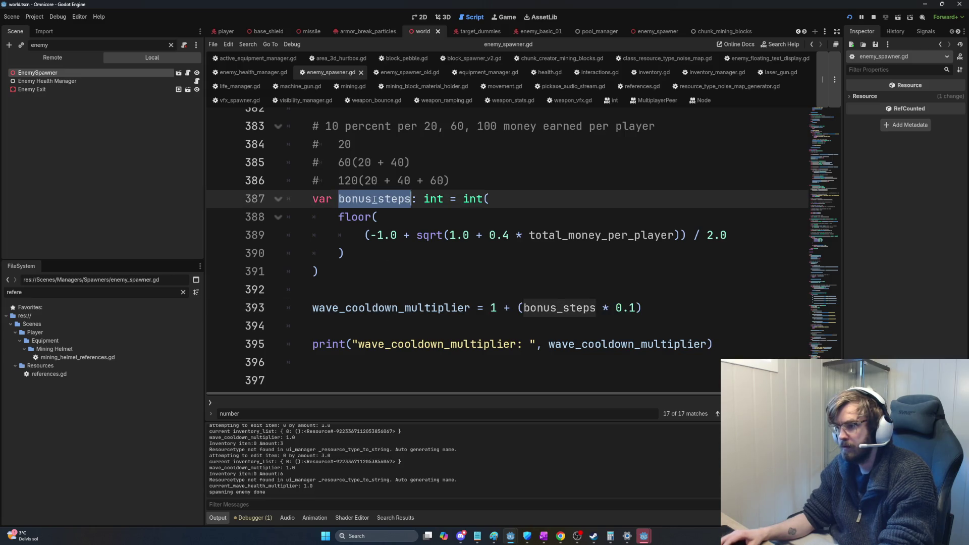
left_click(400, 255)
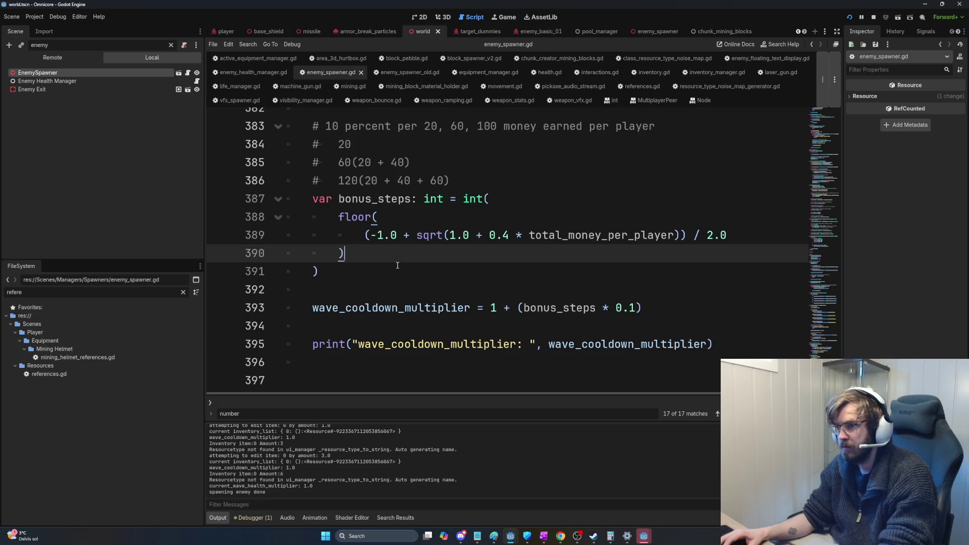
left_click(398, 265)
key("F5")
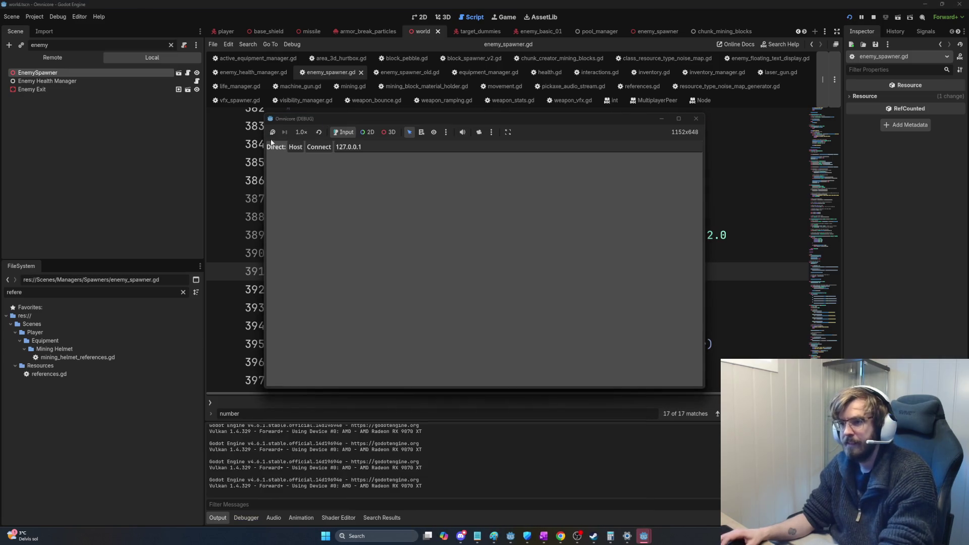
- Host a game session, mine the rock block, and collect the broken ore
left_click(296, 147)
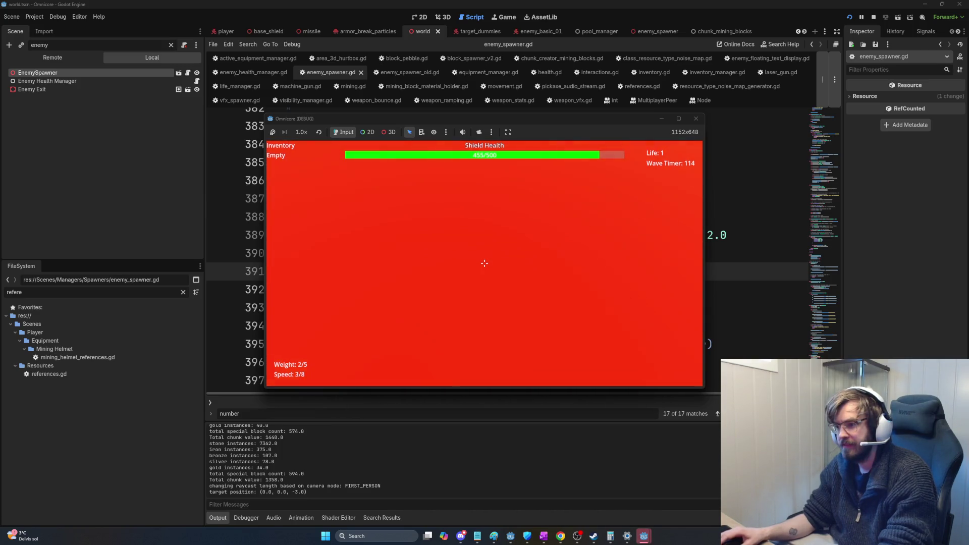
key("v")
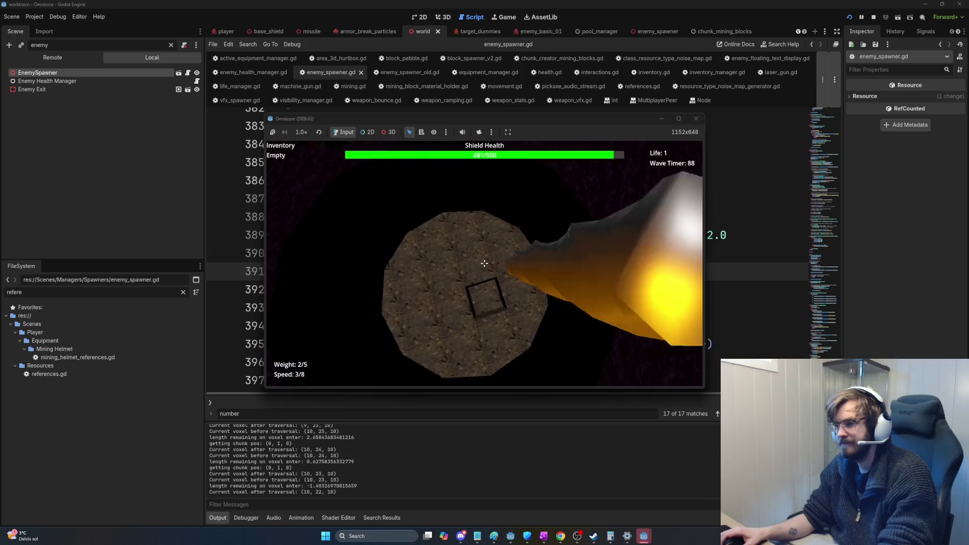
left_click(484, 263)
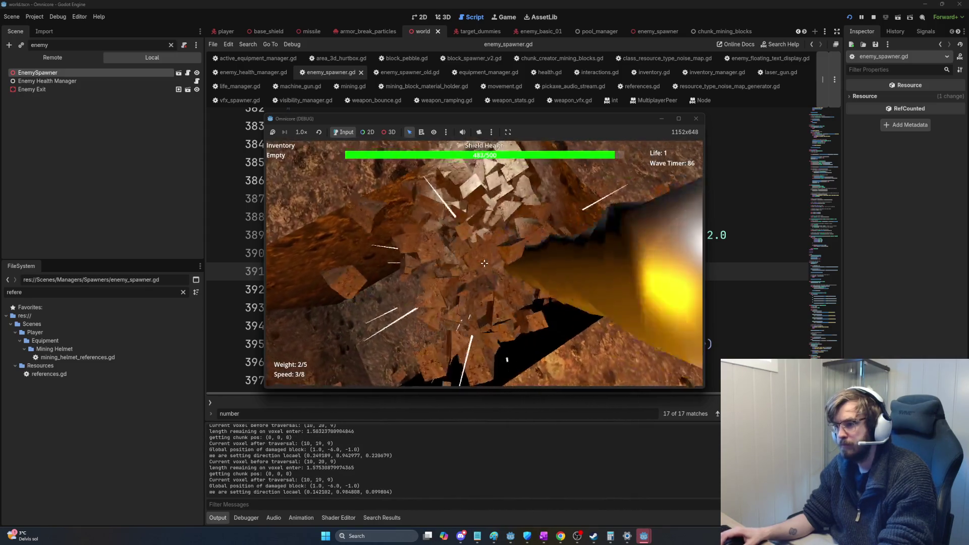
left_click(485, 263)
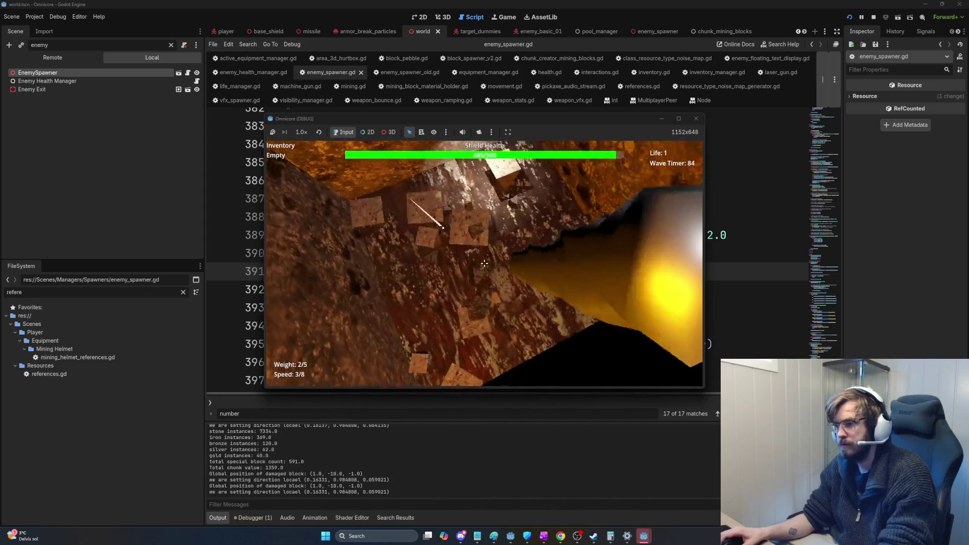
left_click(484, 263)
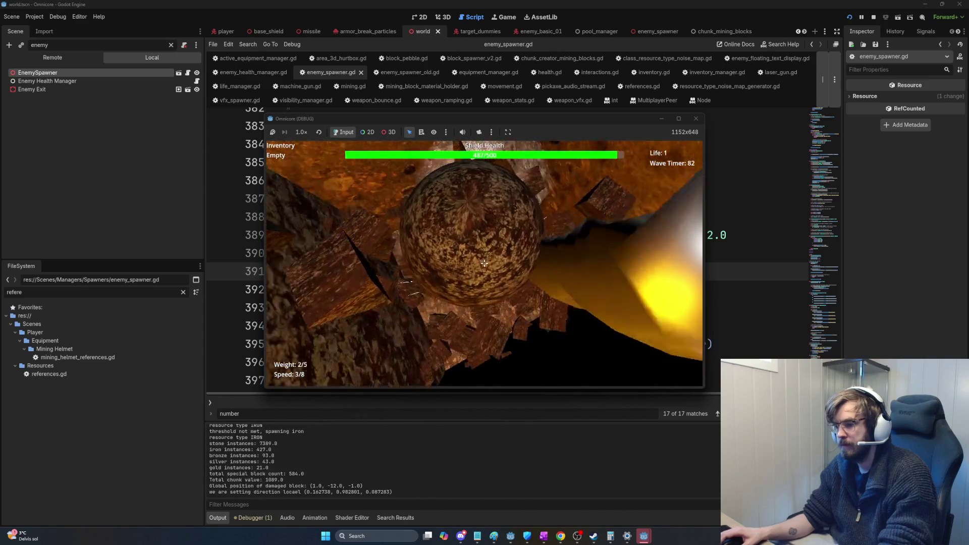
left_click(485, 263)
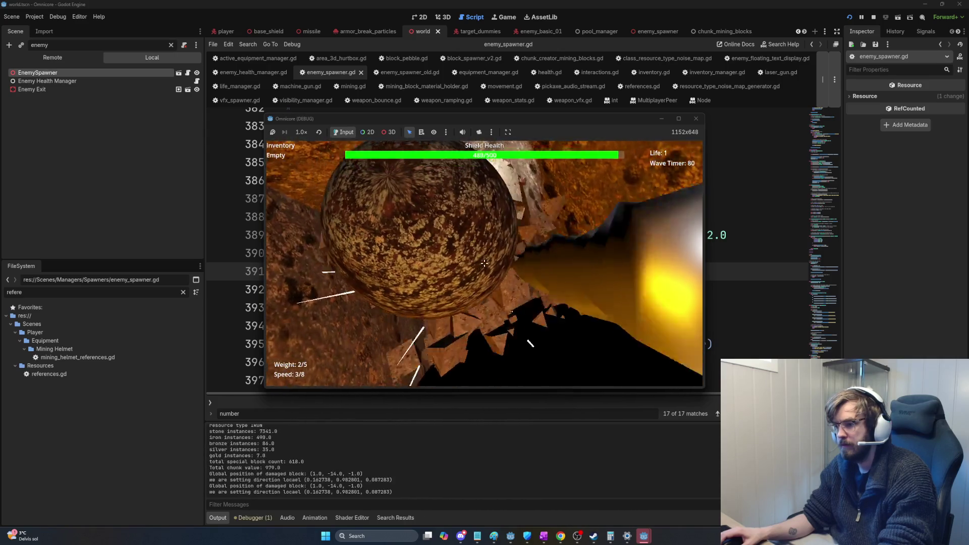
key("e")
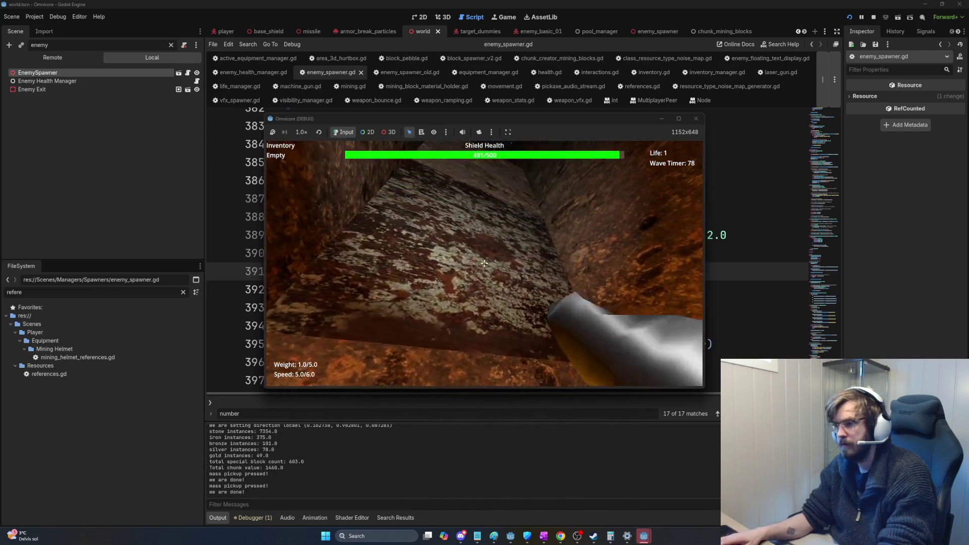
left_click(485, 263)
key("e")
left_click(485, 263)
key("e")
key("e")
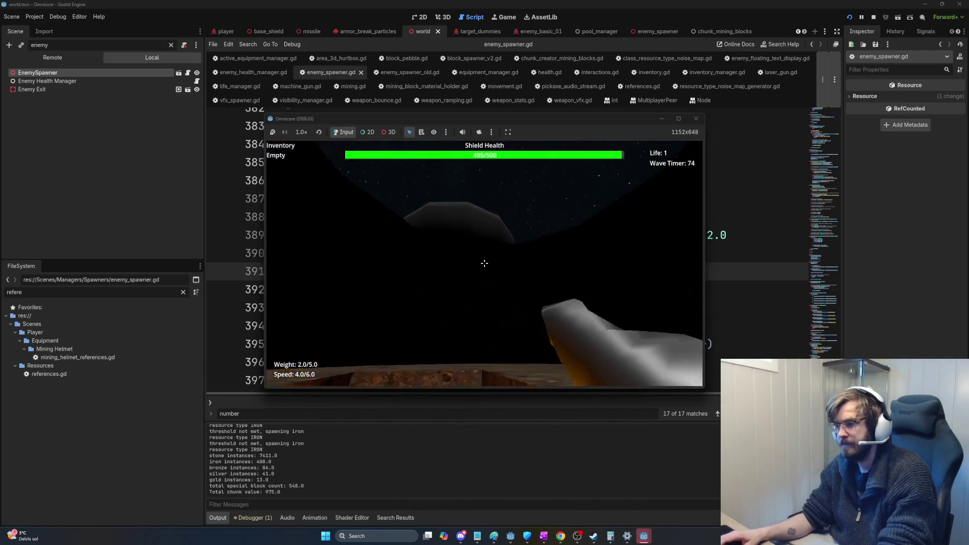
- Sell the collected rocks for money, tunnel into the rock again, and return to the script editor
key("w")
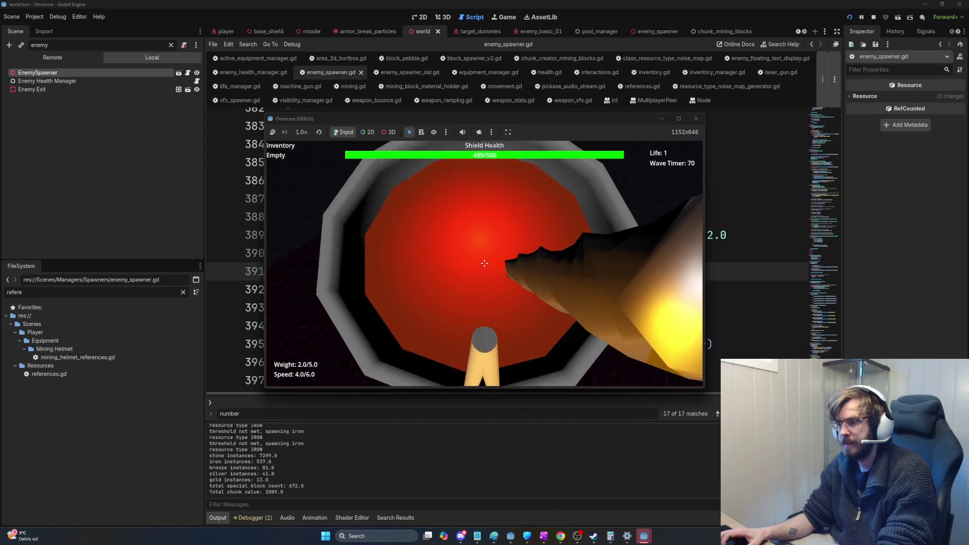
key("w")
key("w")
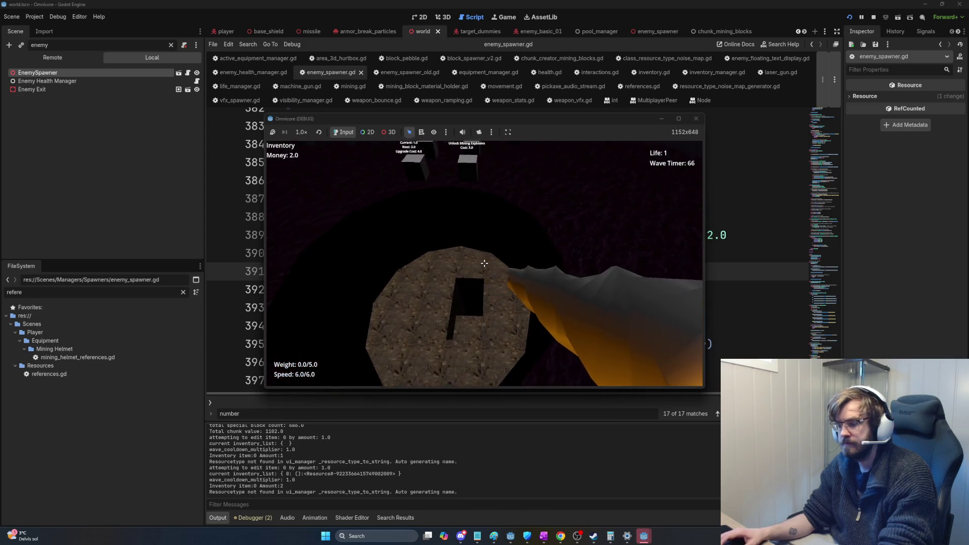
key("w")
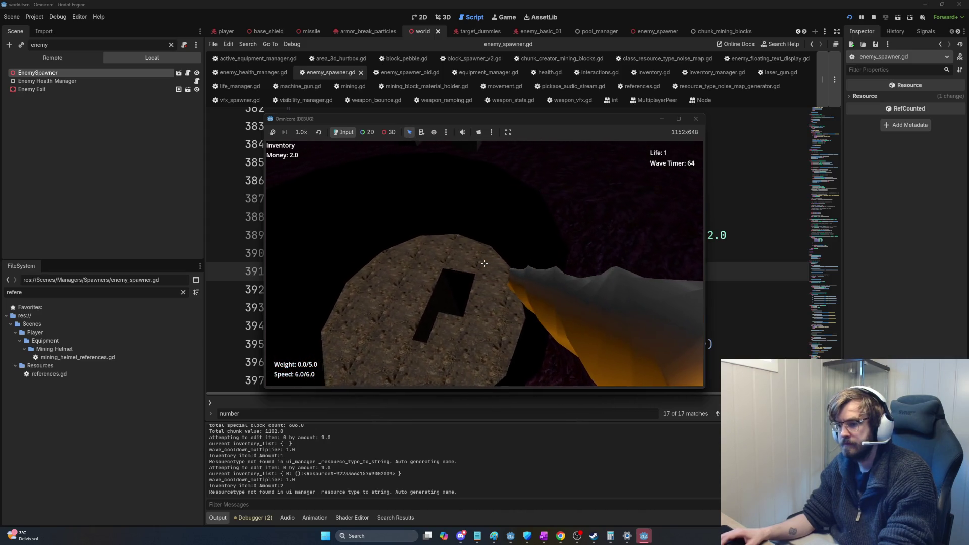
left_click(484, 263)
left_click(484, 263)
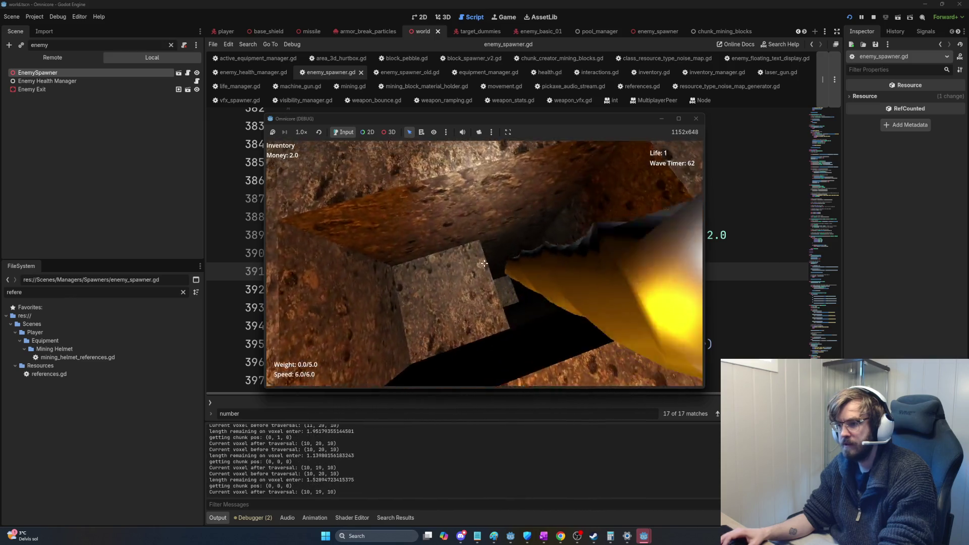
left_click(484, 263)
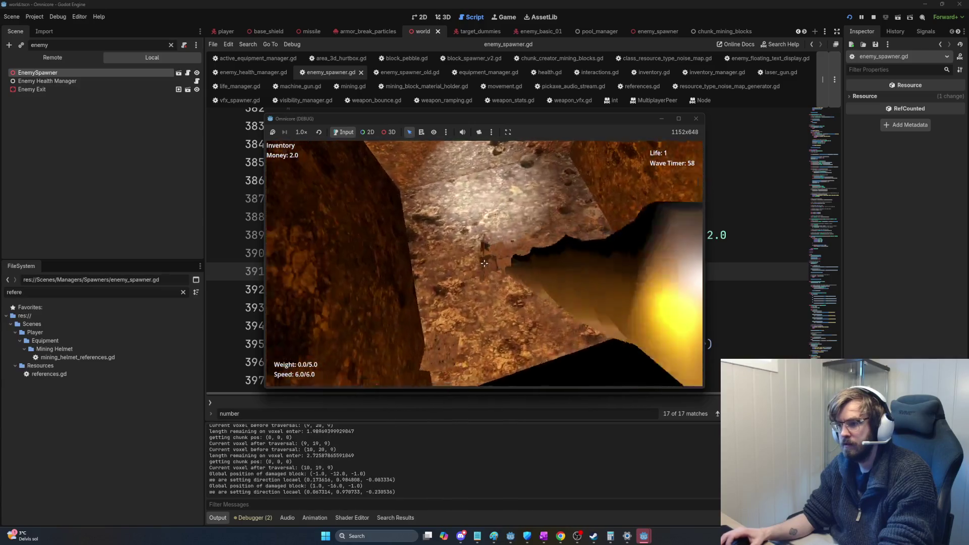
key("alt+Tab")
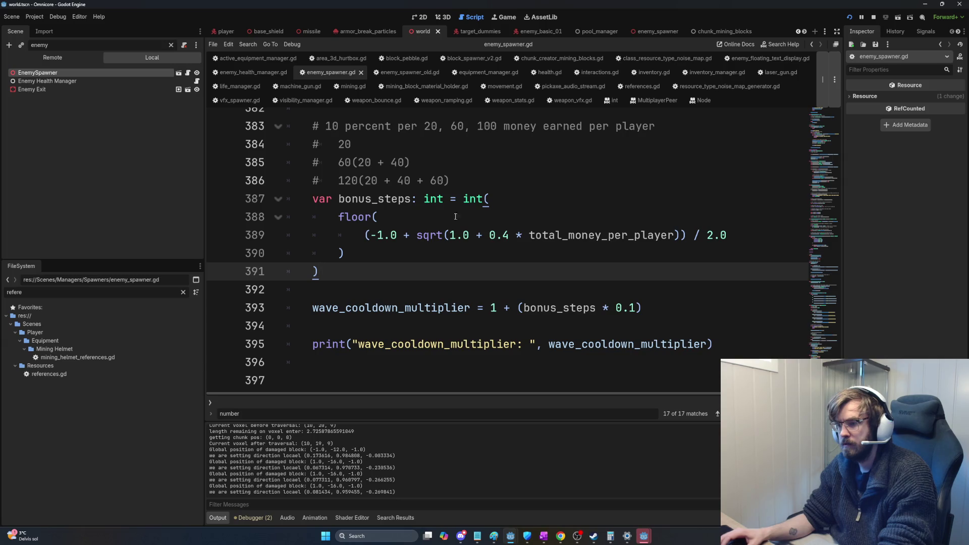
key("alt+Tab")
key("alt+Tab")
left_click_drag(460, 198, 529, 205)
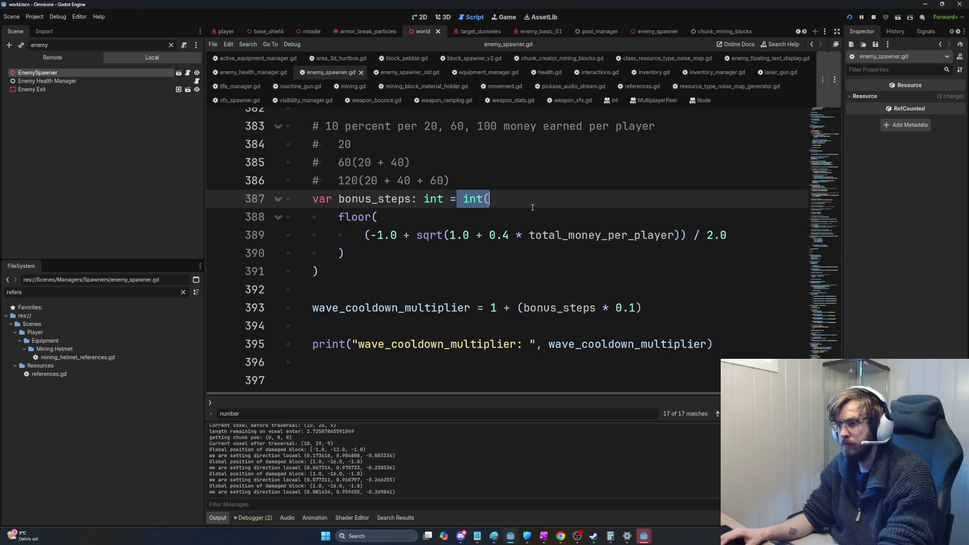
left_click(533, 207)
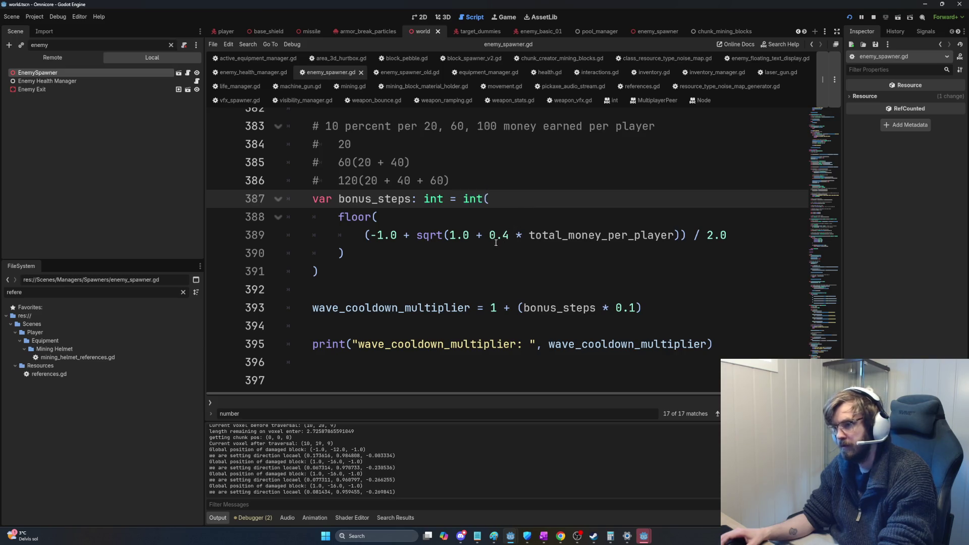
scroll(498, 242, "up", 1)
double_click(438, 252)
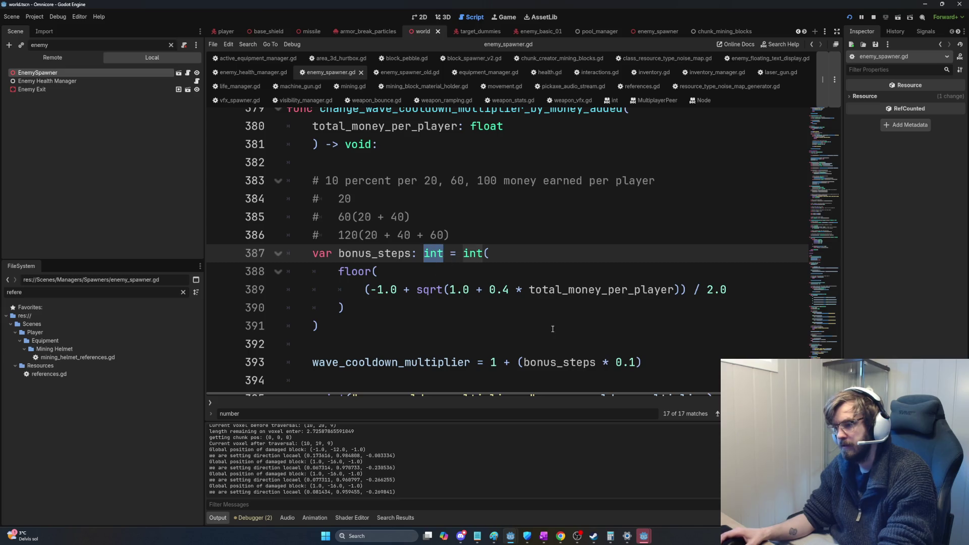
mouse_move(660, 373)
left_mouse_down()
mouse_move(321, 342)
mouse_move(320, 378)
left_mouse_up()
left_click(321, 362)
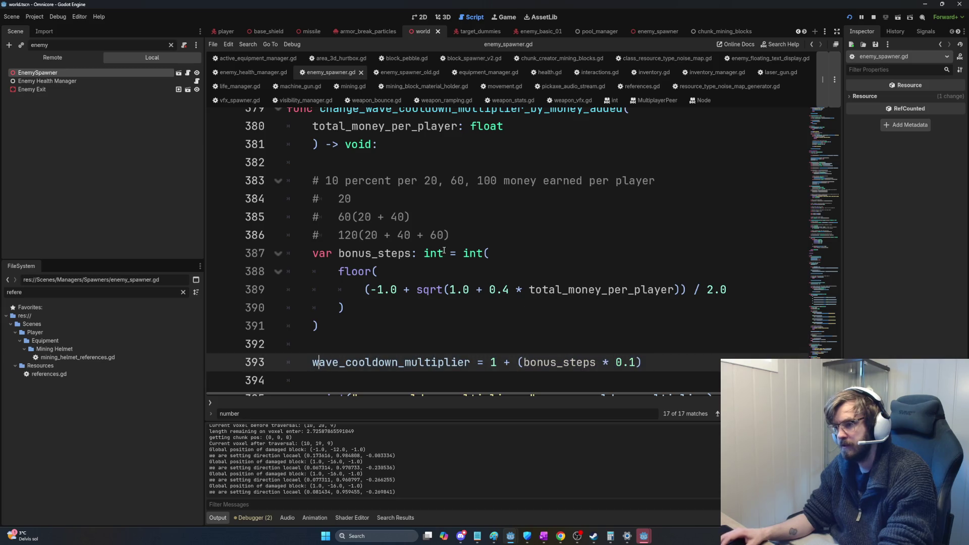
double_click(377, 265)
left_click_drag(378, 265, 449, 289)
left_click(429, 316)
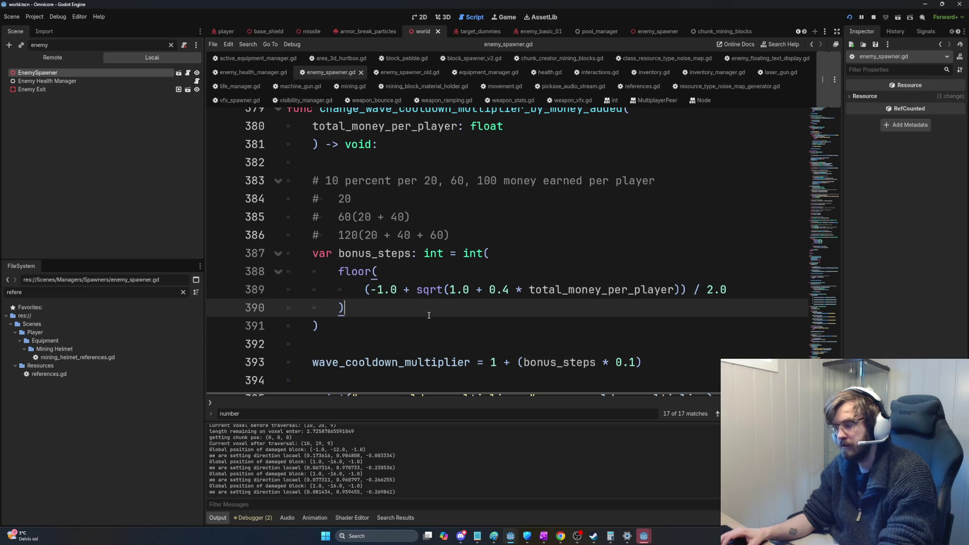
mouse_move(425, 295)
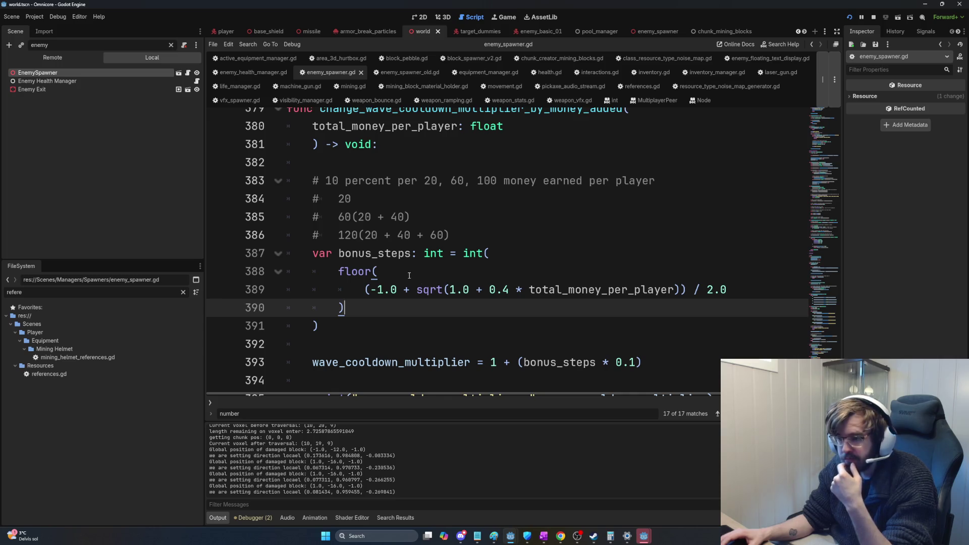
double_click(427, 253)
left_click_drag(481, 252, 461, 254)
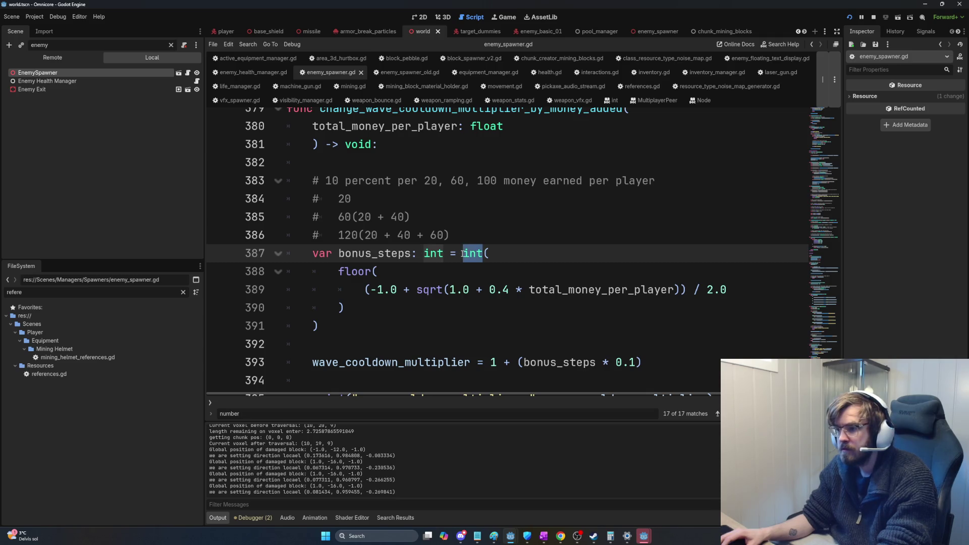
- Change the bonus_steps type hint to float and remove the int( and floor( wrappers from the formula
left_click(424, 253)
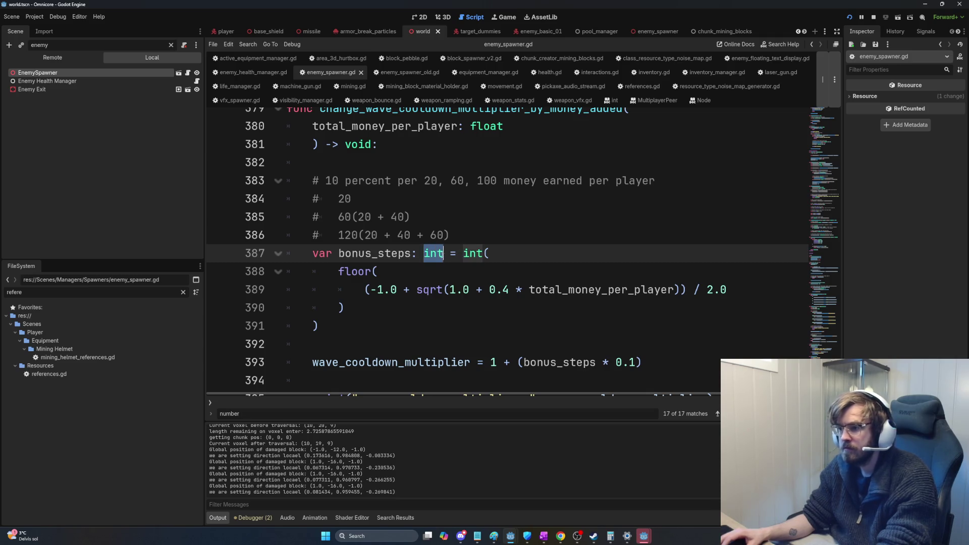
type("float")
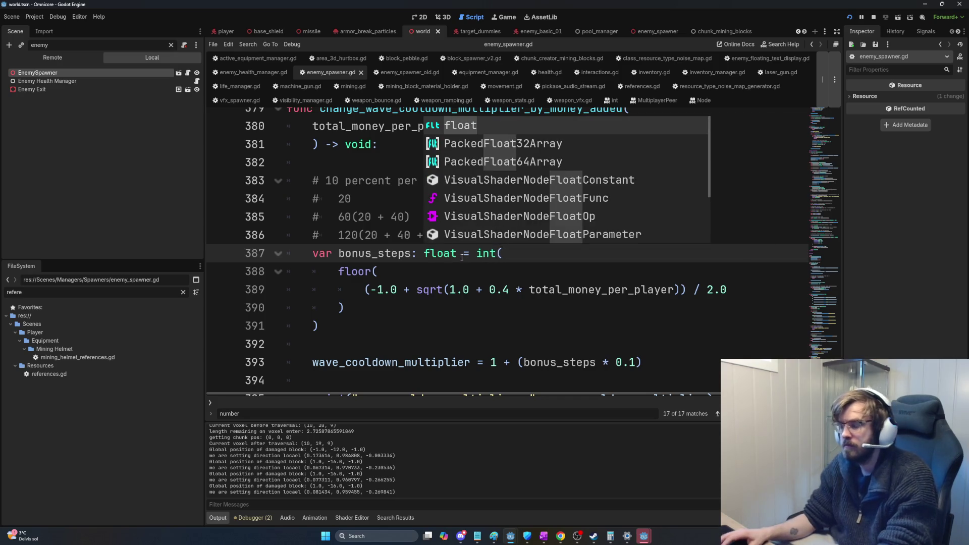
left_click(479, 253)
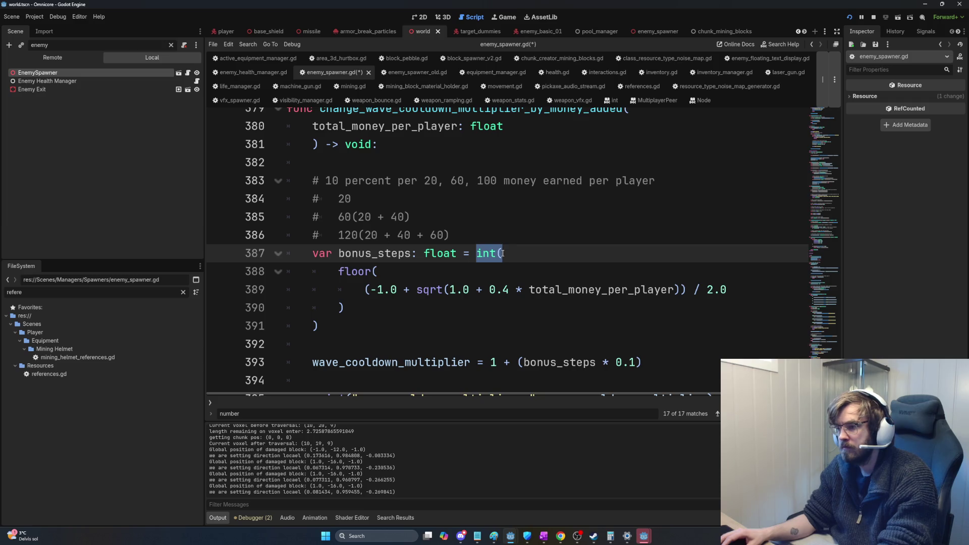
left_click_drag(503, 254, 372, 272)
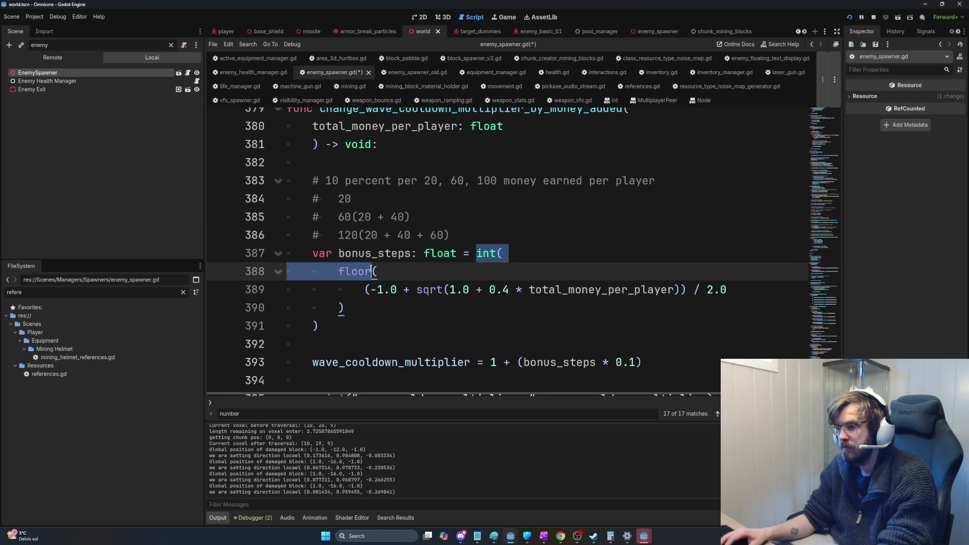
key("BackSpace")
left_click_drag(353, 321, 288, 280)
key("BackSpace")
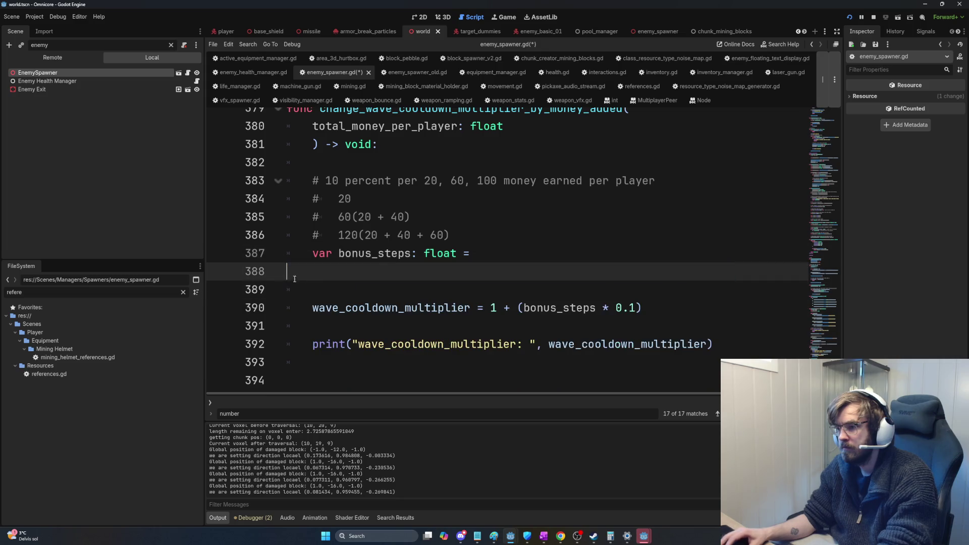
key("ctrl+z")
key("ctrl+z")
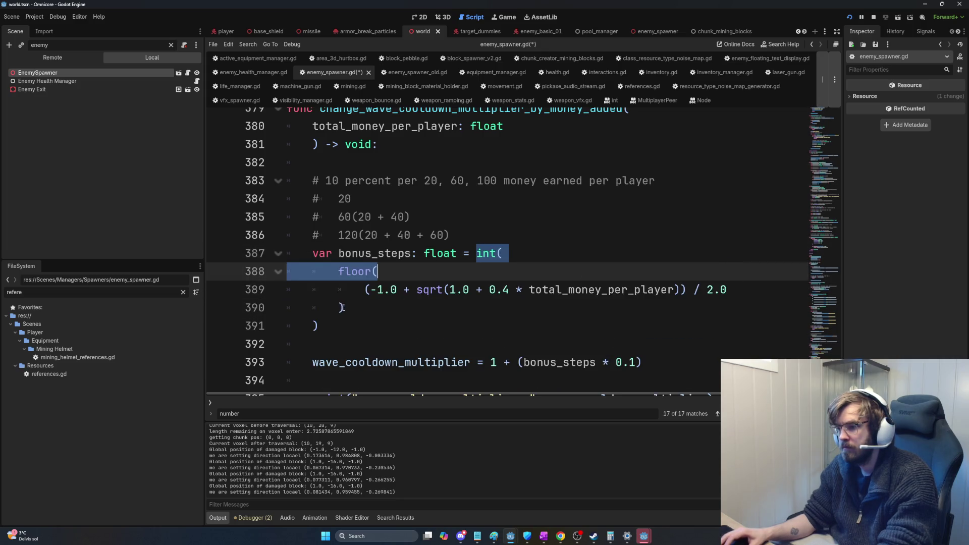
key("BackSpace")
- Delete the stray ')' lines and join the formula back onto the bonus_steps line 387
left_click_drag(369, 300, 353, 287)
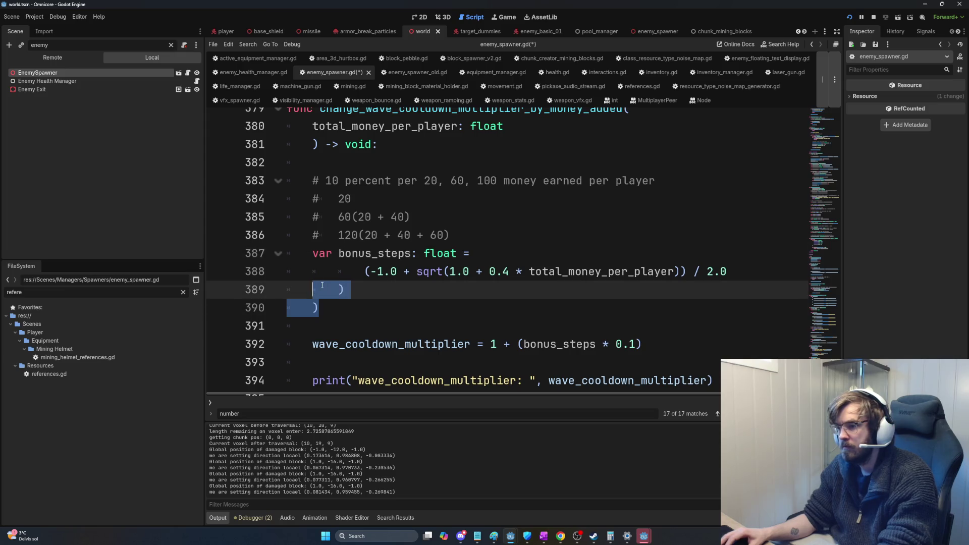
key("BackSpace")
key("BackSpace")
key("BackSpace")
double_click(354, 287)
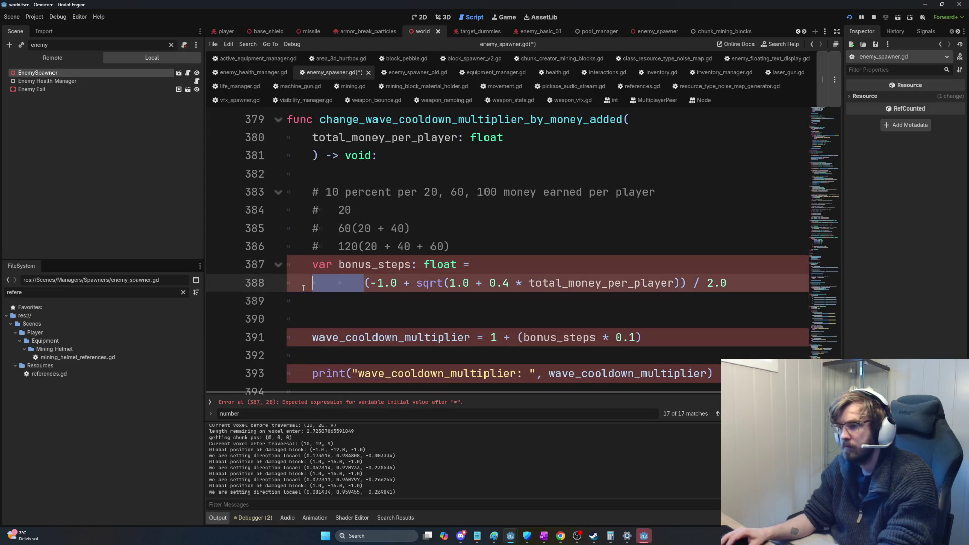
key("BackSpace")
key("BackSpace")
key("BackSpace")
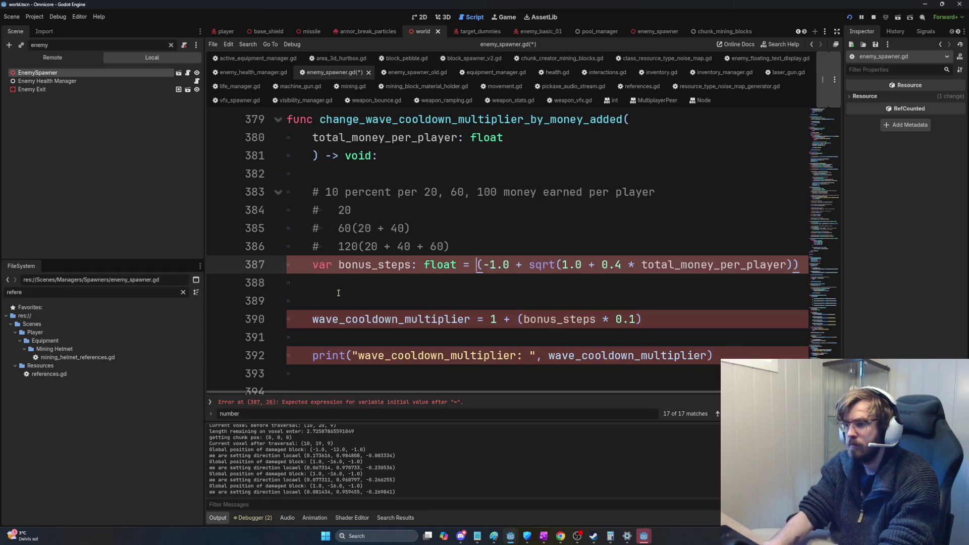
key("End")
key("shift+Home")
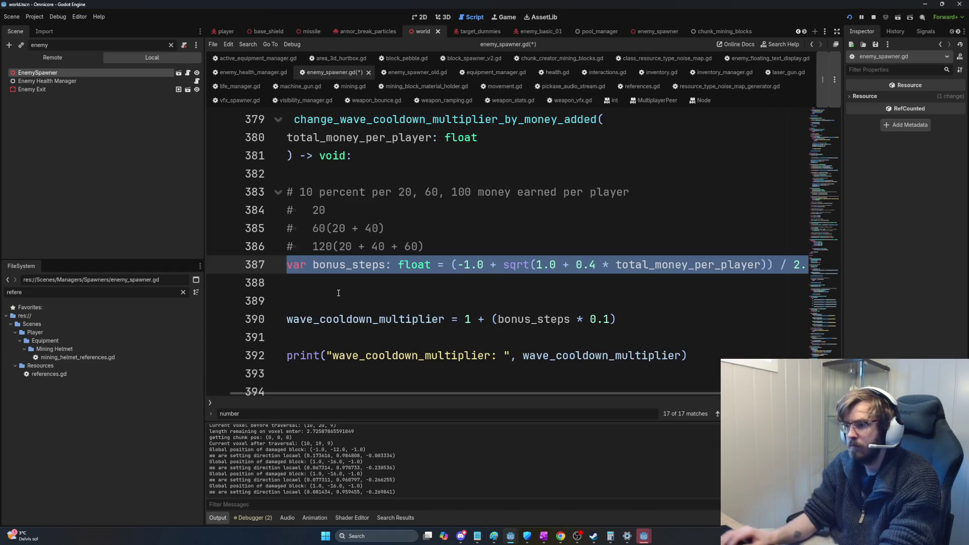
- Break the formula after '=' with a '\' continuation and select both bonus_steps lines
left_click(459, 267)
type("\\")
key("Return")
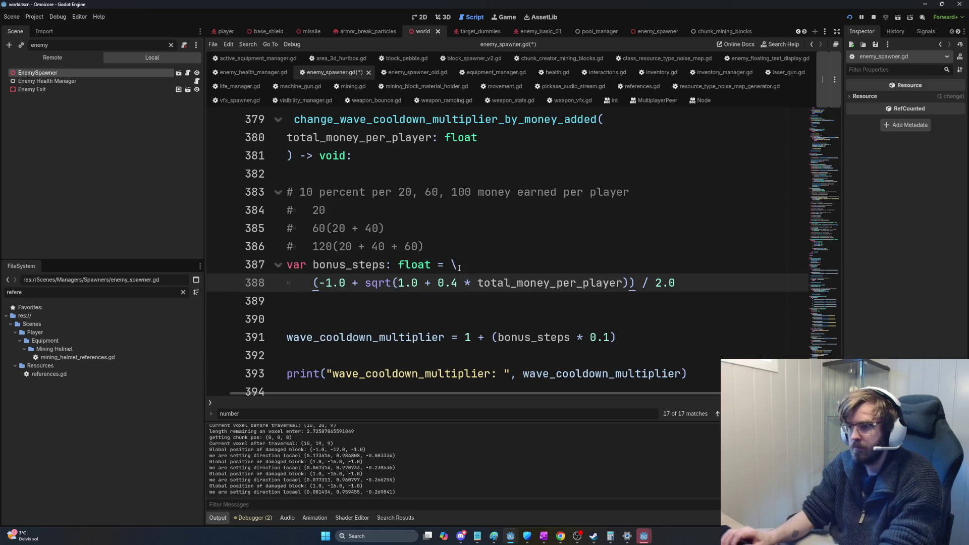
left_click_drag(753, 283, 262, 265)
key("ctrl+c")
key("alt+Tab")
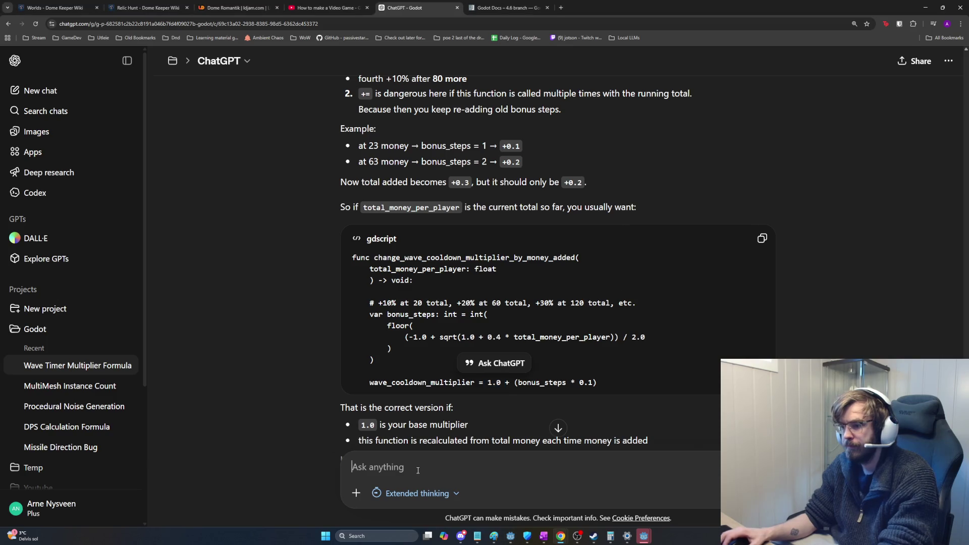
- Paste the two-line bonus_steps code into ChatGPT and ask whether it raises the multiplier gradually
key("ctrl+v")
key("shift+Return")
type("is")
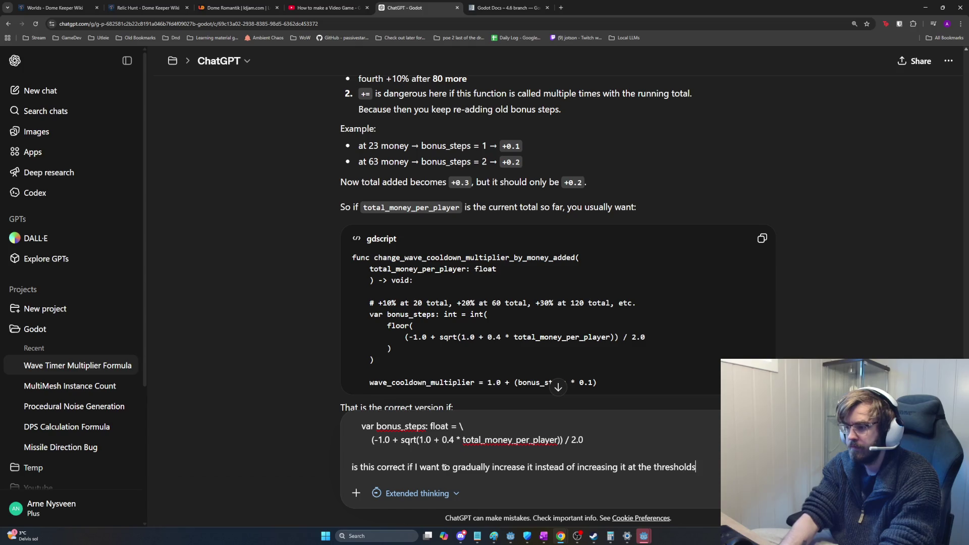
key("Return")
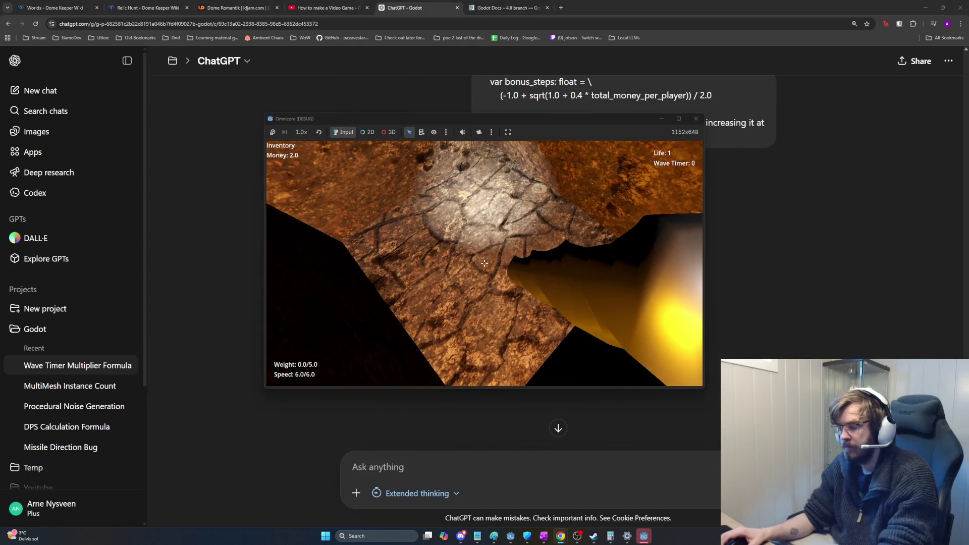
key("alt+F4")
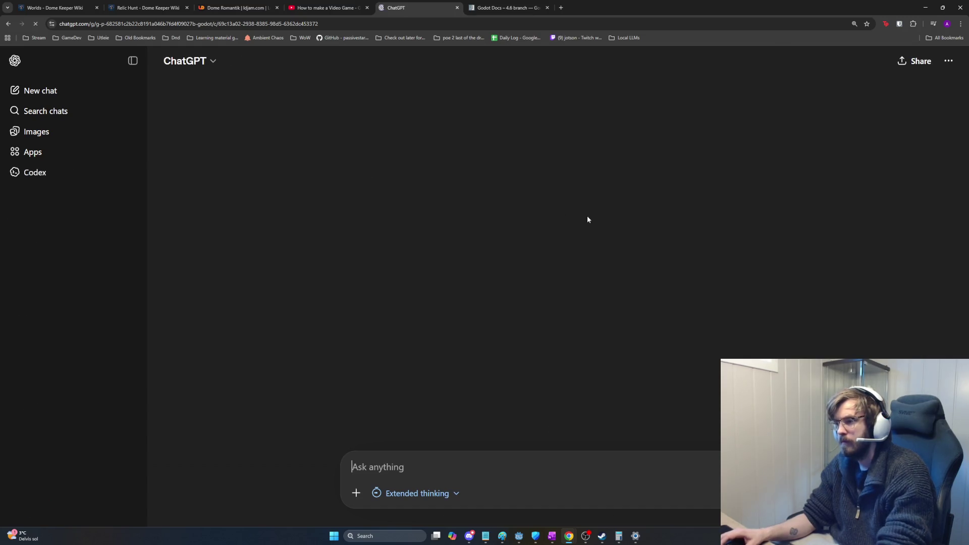
key("alt+Tab")
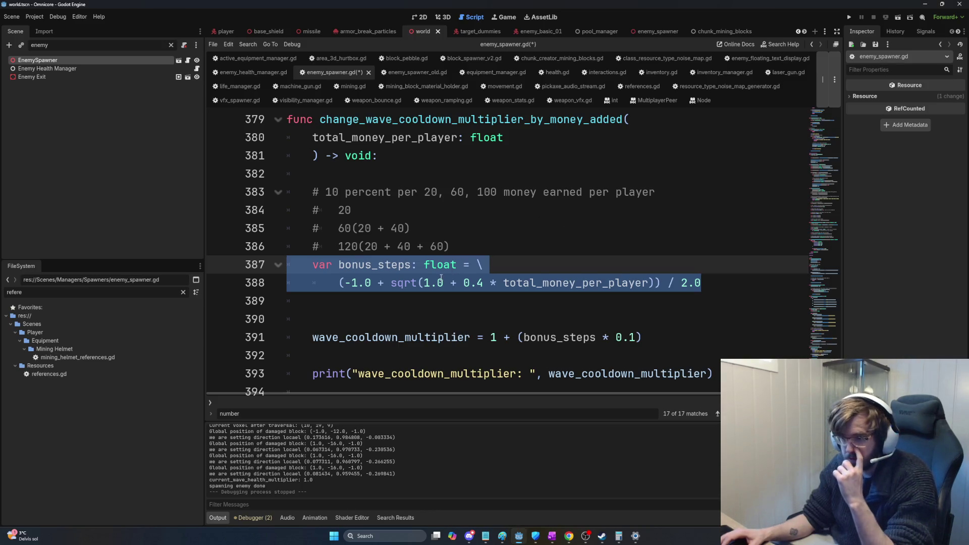
left_click(439, 282)
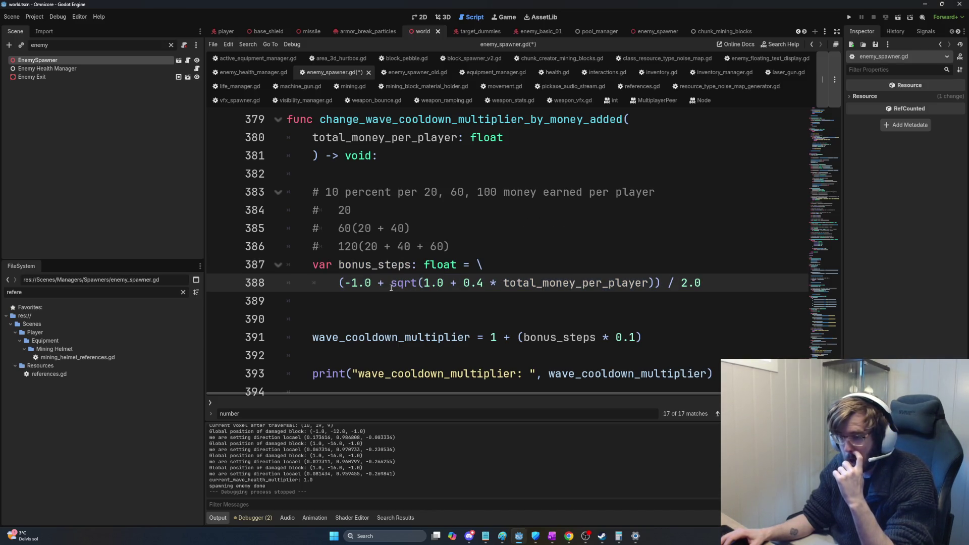
left_click(439, 283)
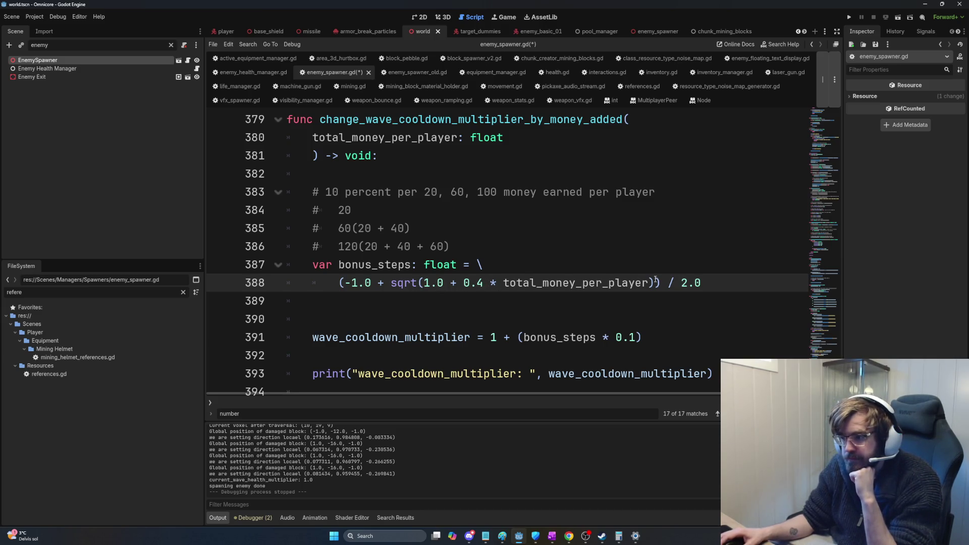
left_click_drag(650, 282, 504, 283)
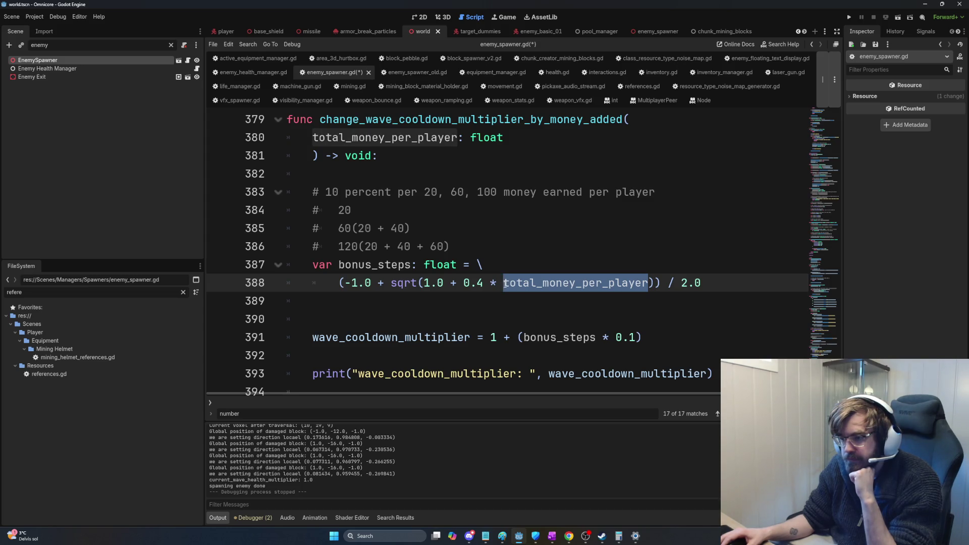
left_click_drag(504, 283, 418, 283)
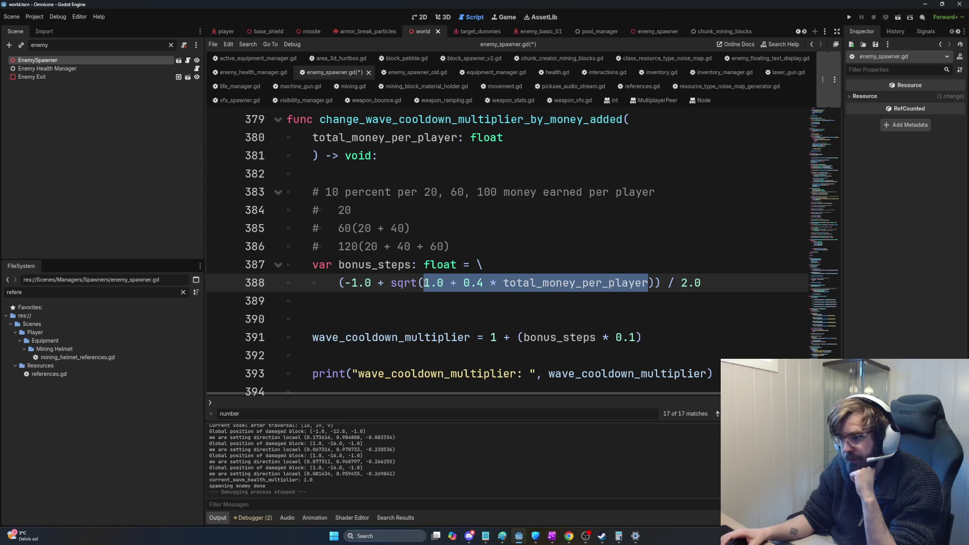
left_click_drag(392, 283, 648, 280)
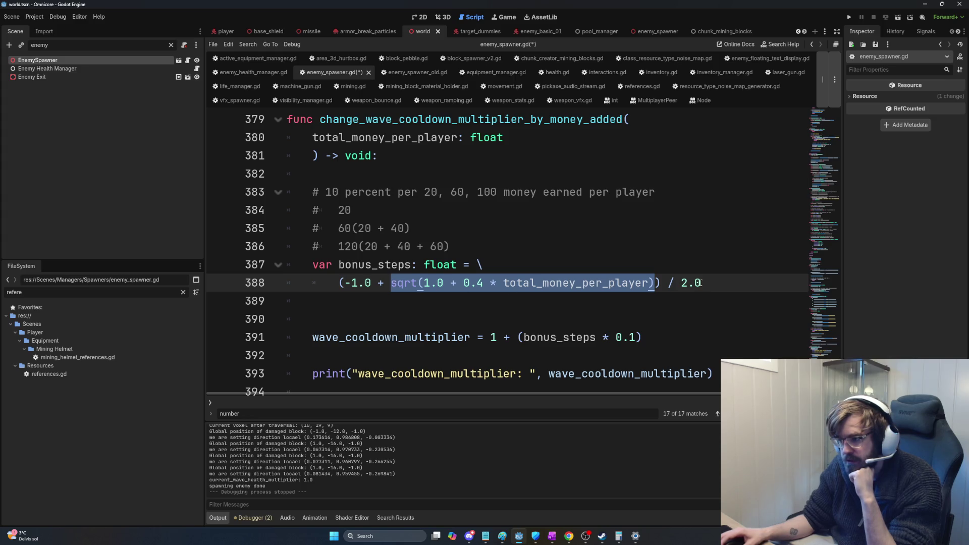
left_click_drag(702, 282, 660, 283)
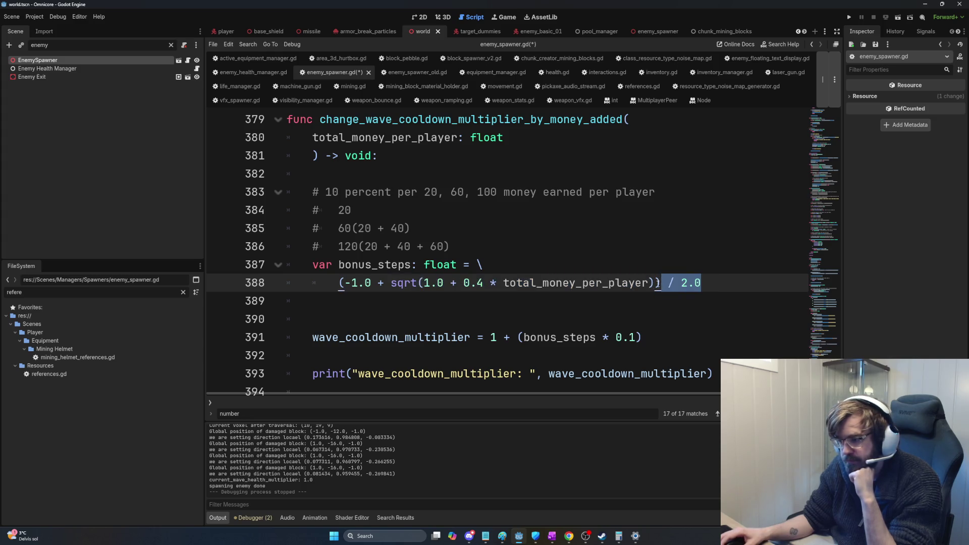
double_click(566, 337)
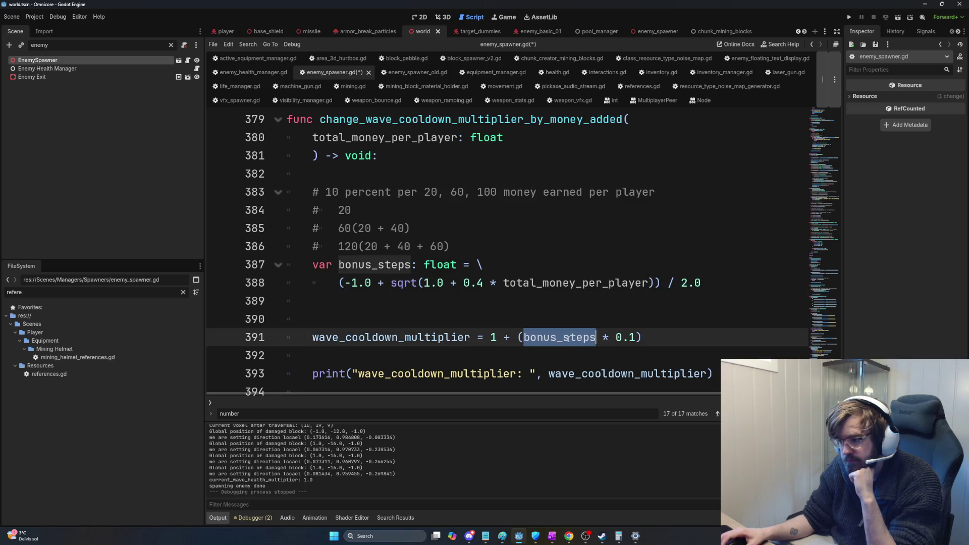
left_click_drag(642, 337, 516, 337)
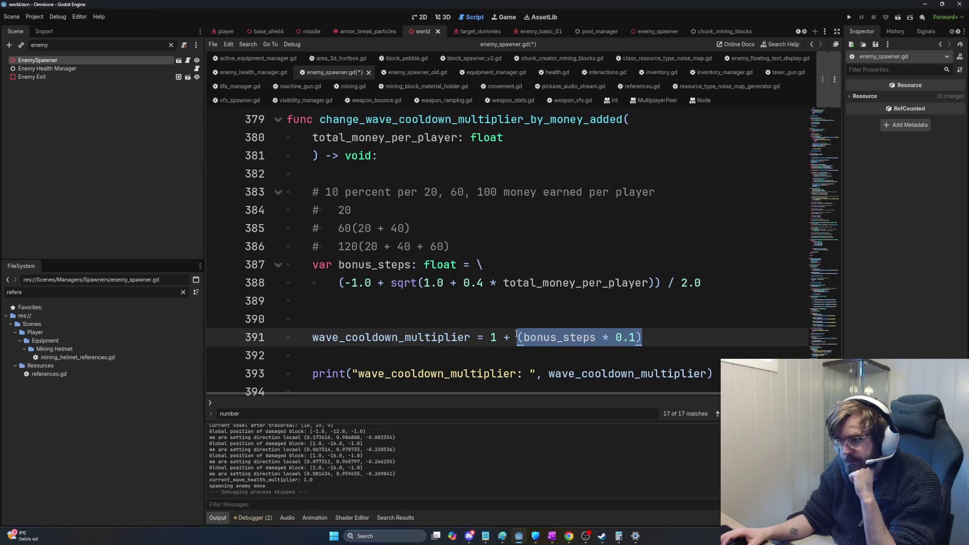
double_click(554, 336)
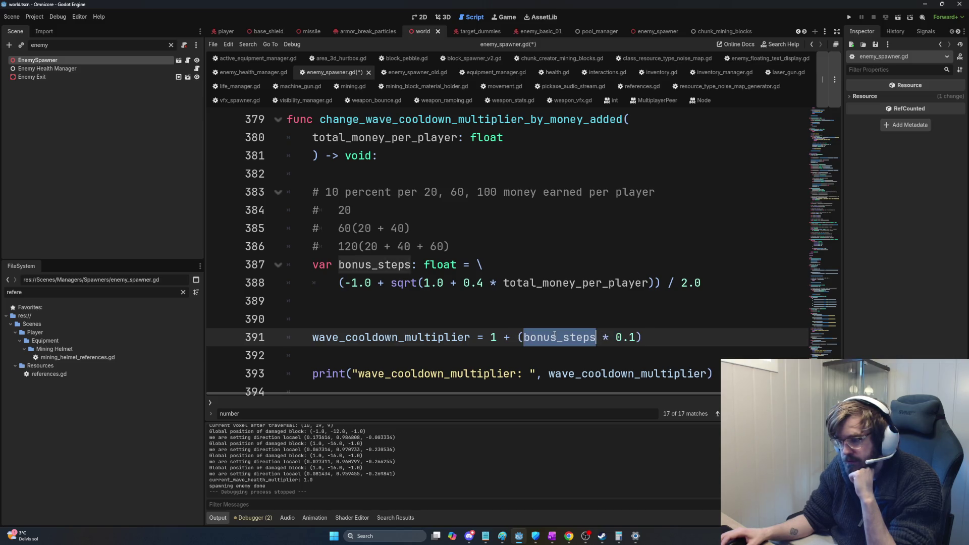
left_click_drag(641, 337, 483, 337)
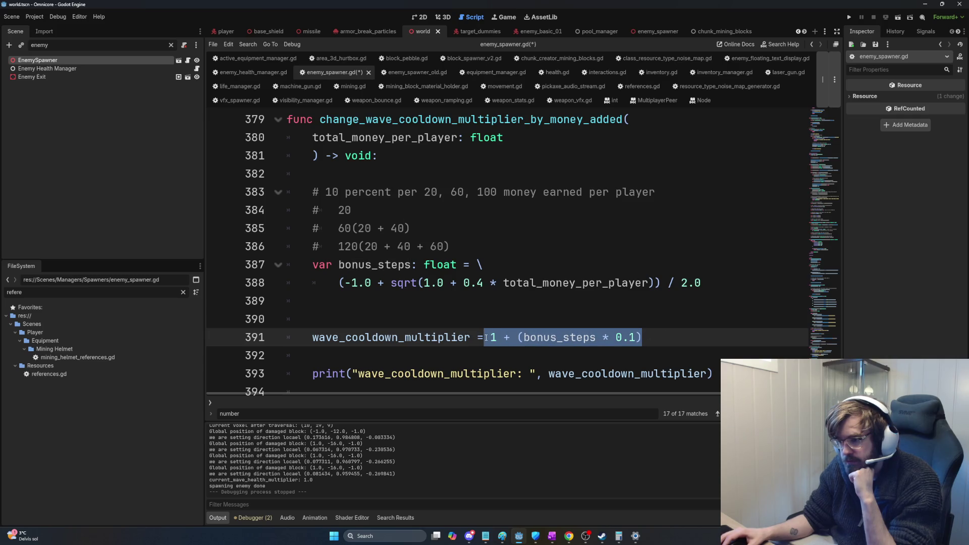
left_click(490, 337)
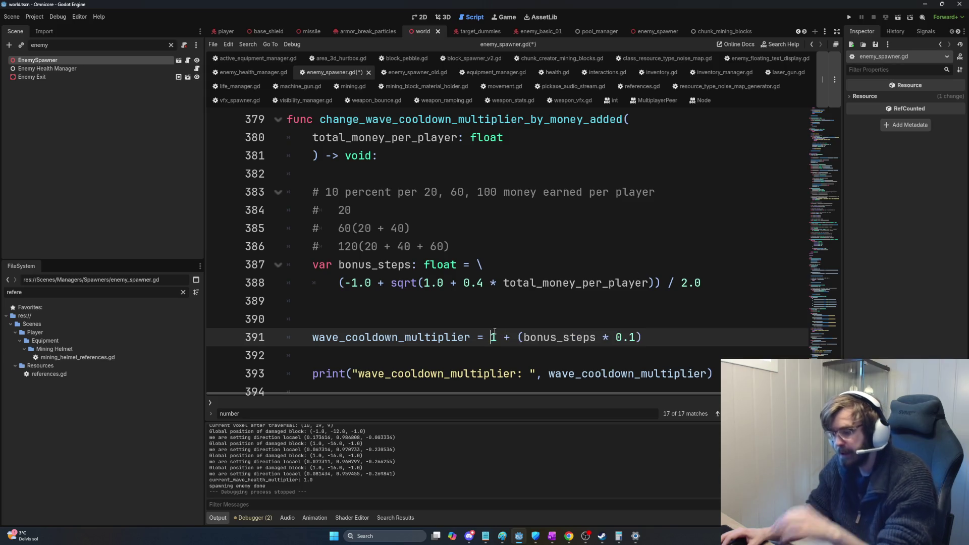
- Run the project with F5, mine a rock briefly, then quit the test game
key("F5")
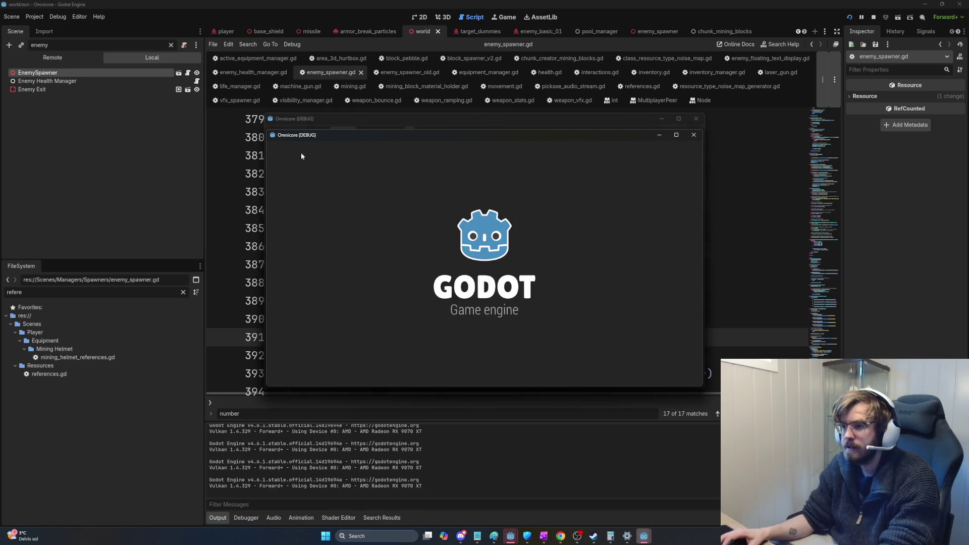
left_click_drag(484, 263, 484, 263)
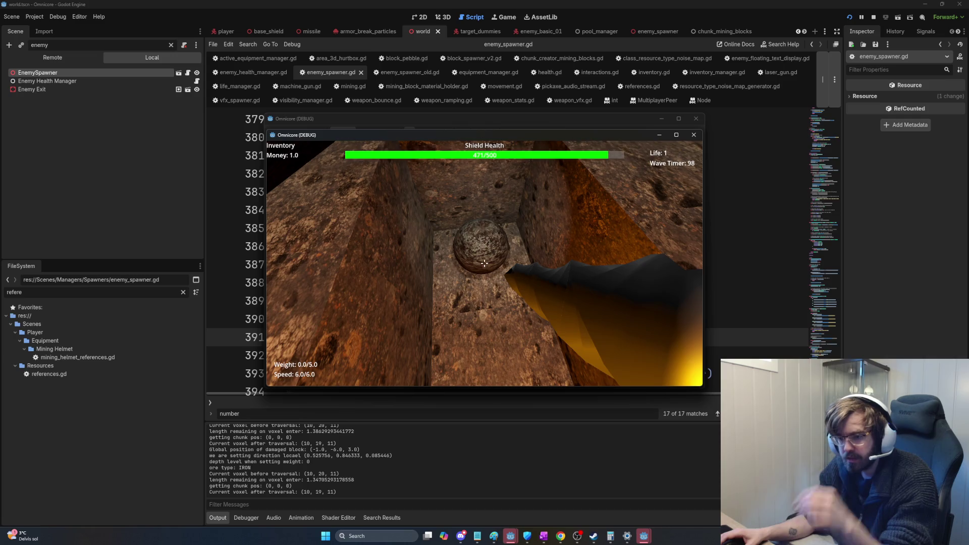
key("Escape")
key("F8")
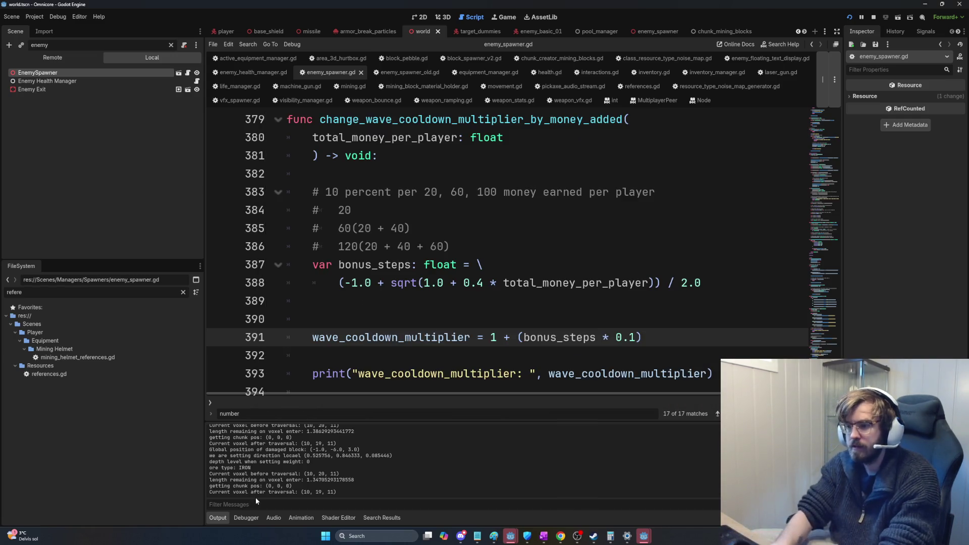
- Filter the output for 'wave', relaunch the game, mine rock and buy the Pickaxe upgrade
left_click(256, 500)
type("wave")
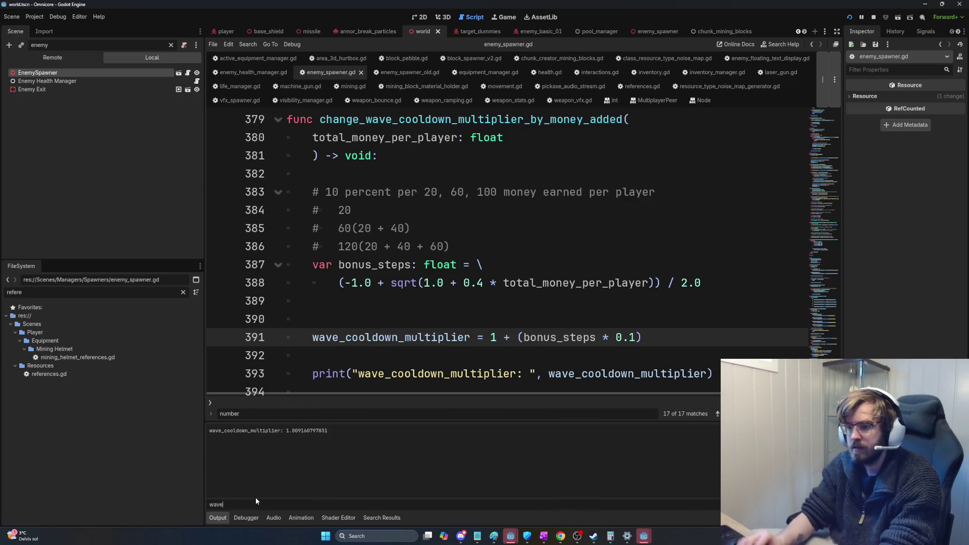
key("F5")
key("w")
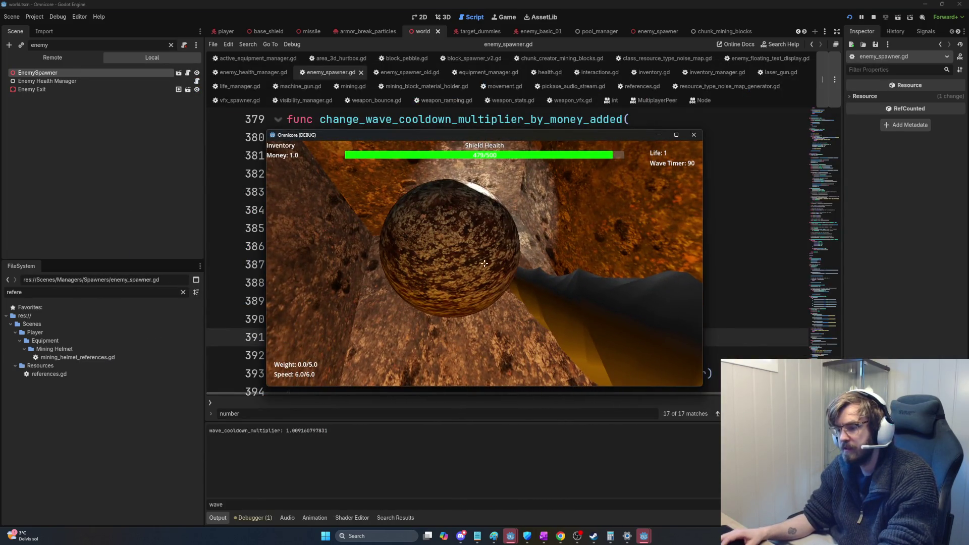
left_click(485, 263)
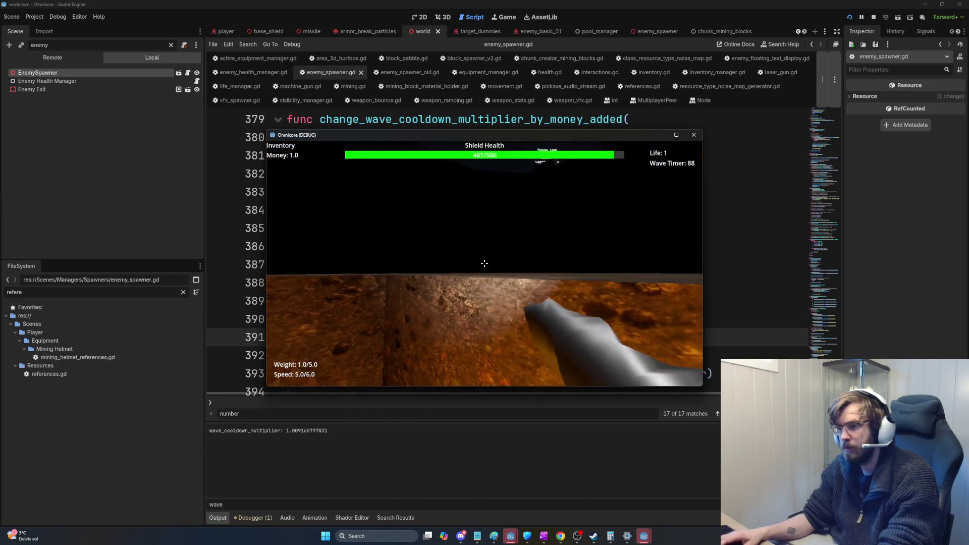
left_click(484, 263)
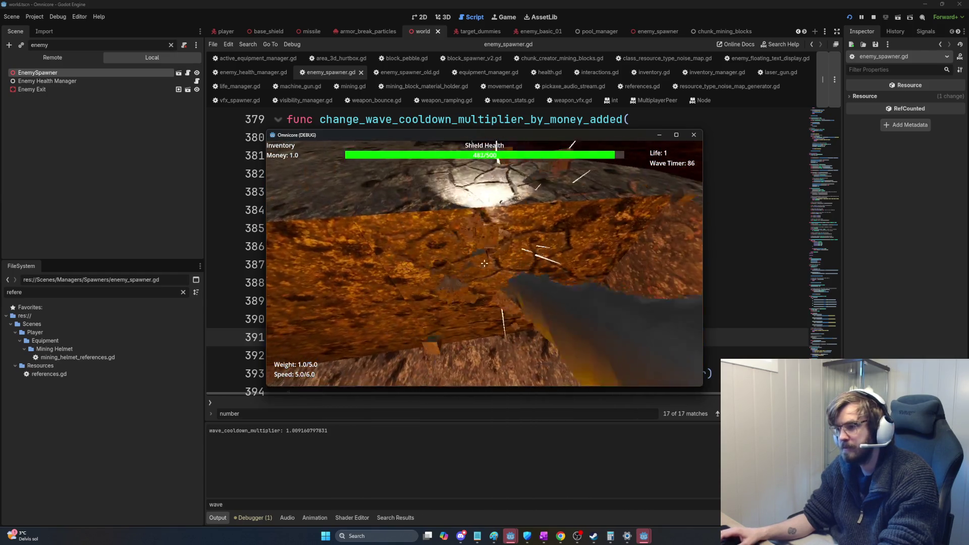
left_click(484, 263)
left_click(485, 263)
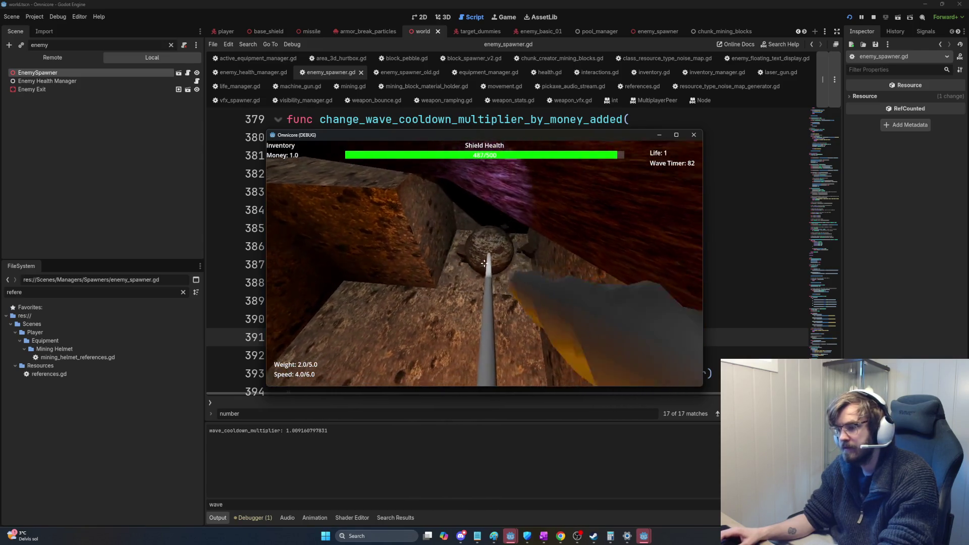
left_click(484, 263)
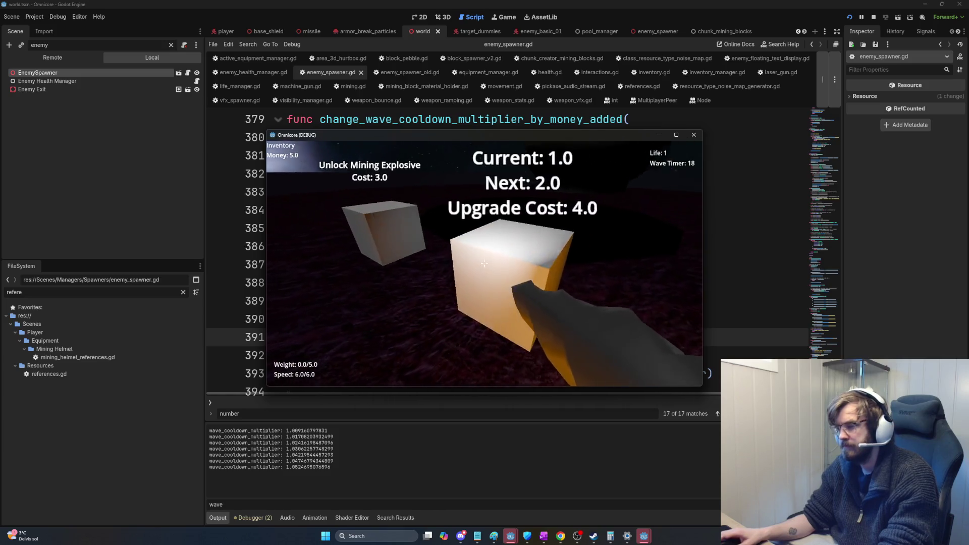
key("e")
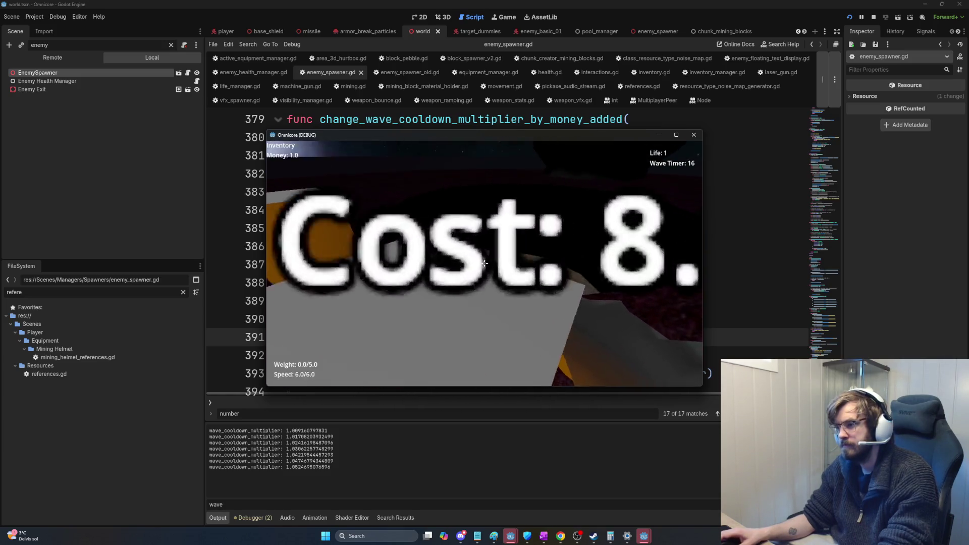
left_click(485, 264)
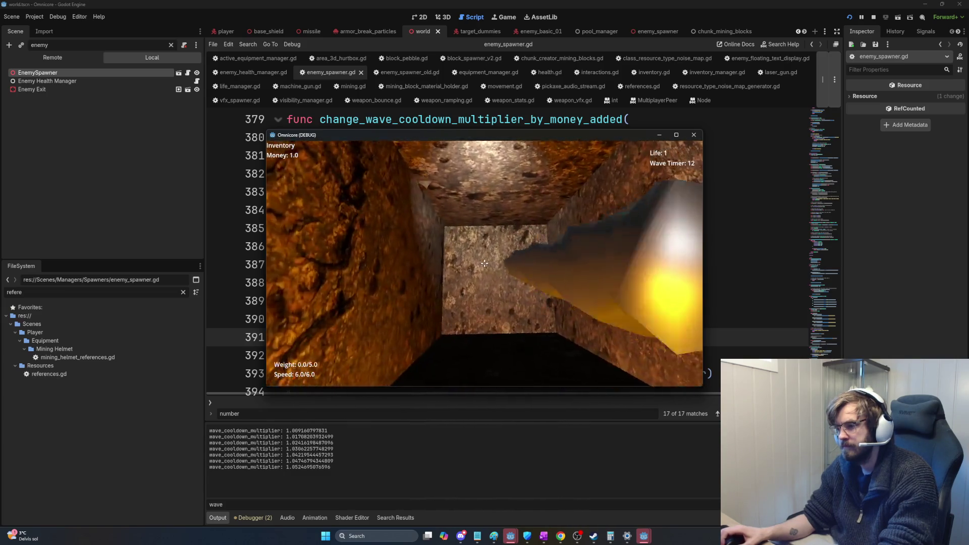
left_click(485, 263)
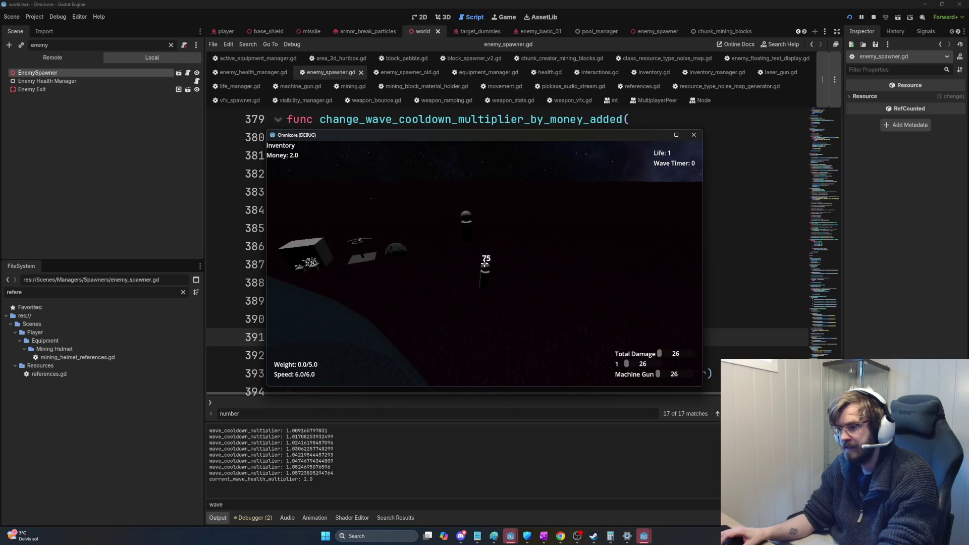
- Shoot down every enemy until the last one dies and the wave ends, then stop the game
left_click(484, 263)
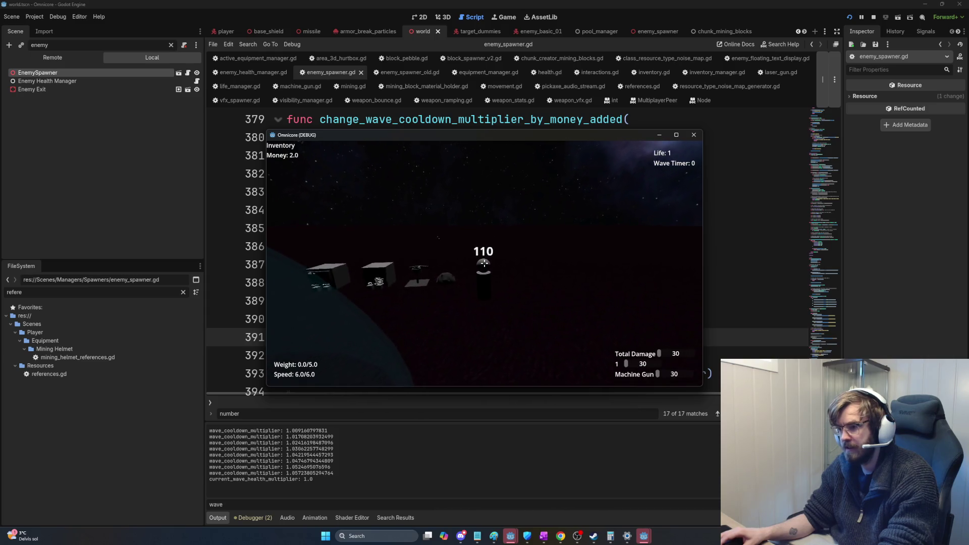
left_click(484, 263)
left_click(485, 263)
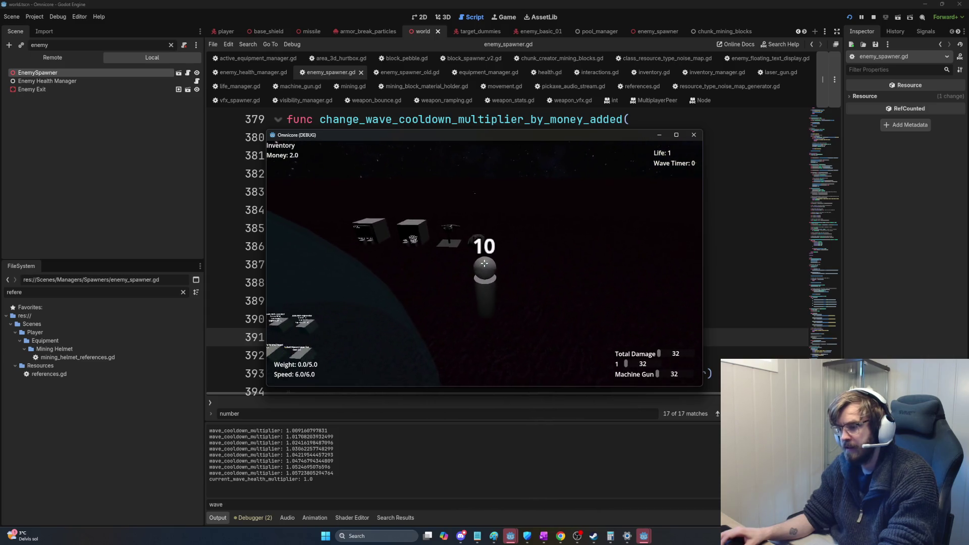
left_click(485, 263)
left_click(485, 263)
left_click(485, 263)
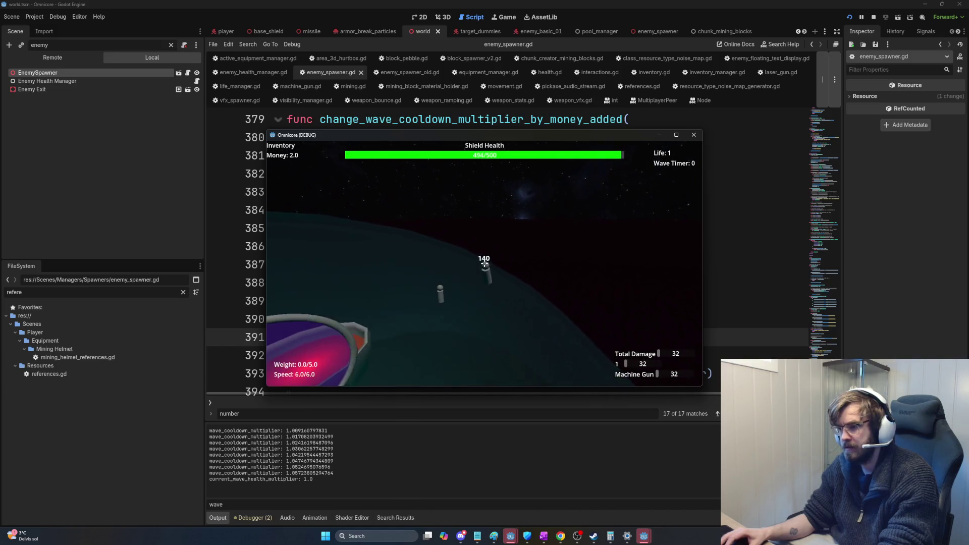
left_click(485, 263)
left_click(485, 263)
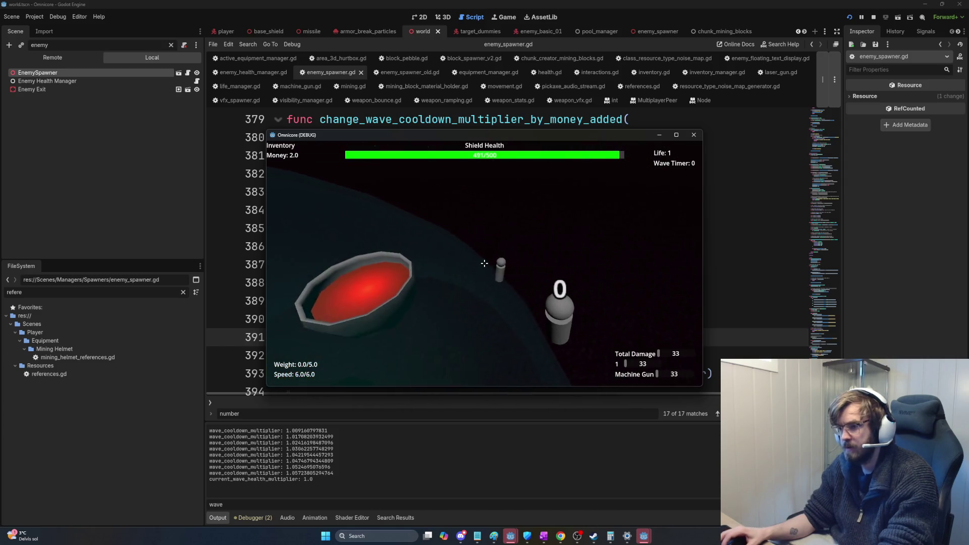
left_click(485, 263)
left_click(485, 263)
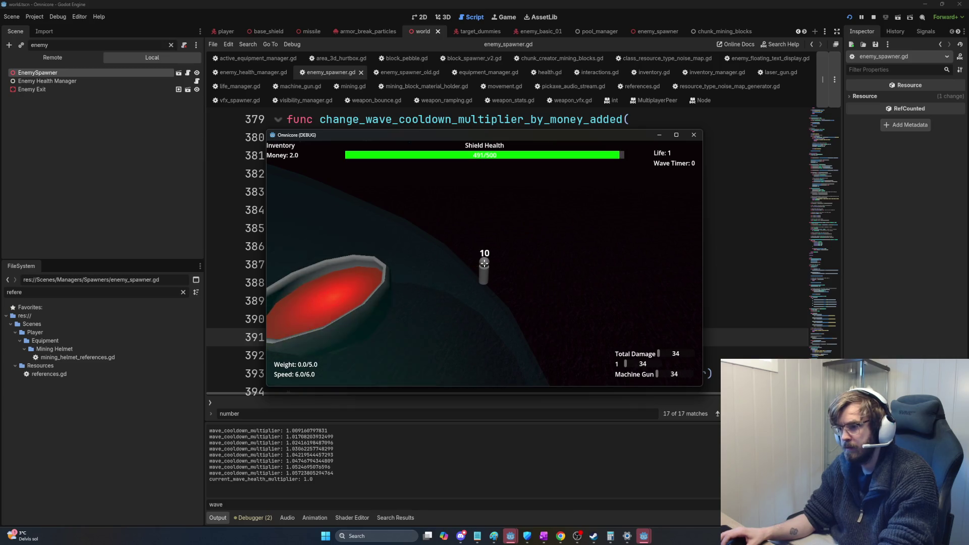
left_click(484, 263)
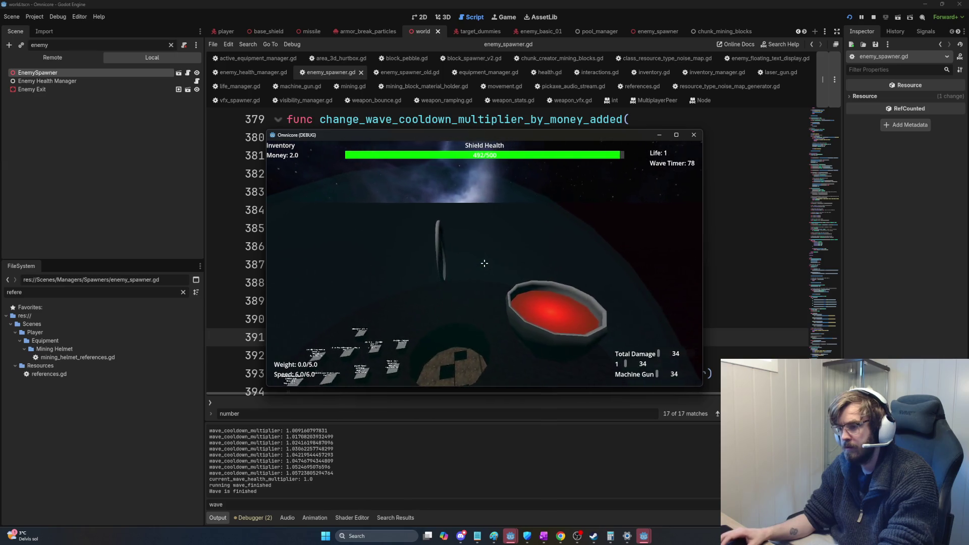
key("F8")
- Select each occurrence of wave_cooldown_multiplier in the script to find where it is used
left_click(348, 228)
scroll(560, 331, "down", 1)
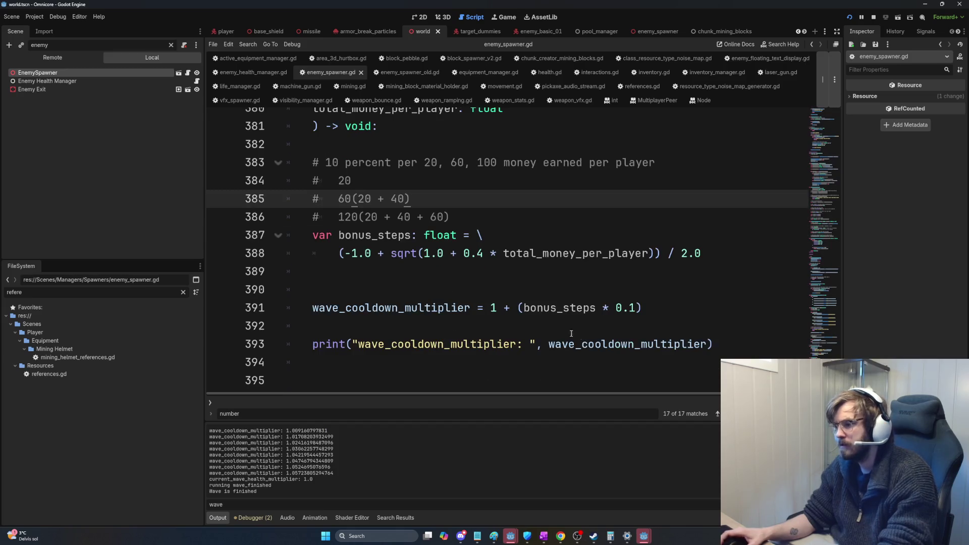
left_click(559, 344)
double_click(618, 345)
key("ctrl+d")
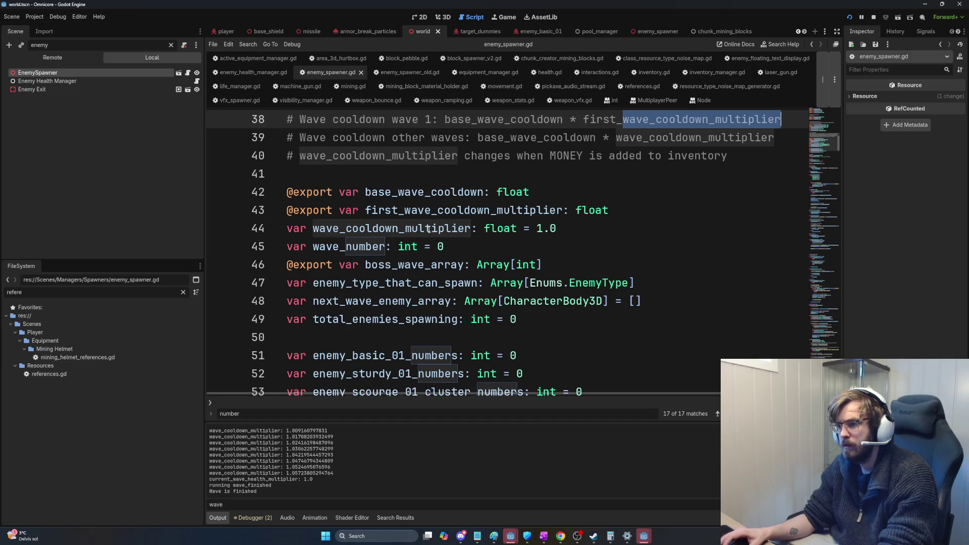
key("ctrl+d")
key("ctrl+d")
key("ctrl+d")
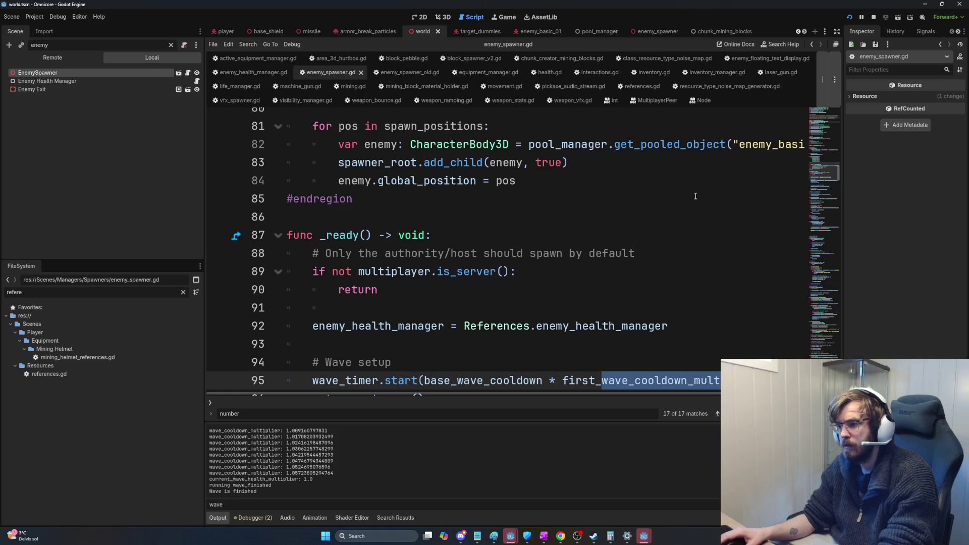
key("ctrl+d")
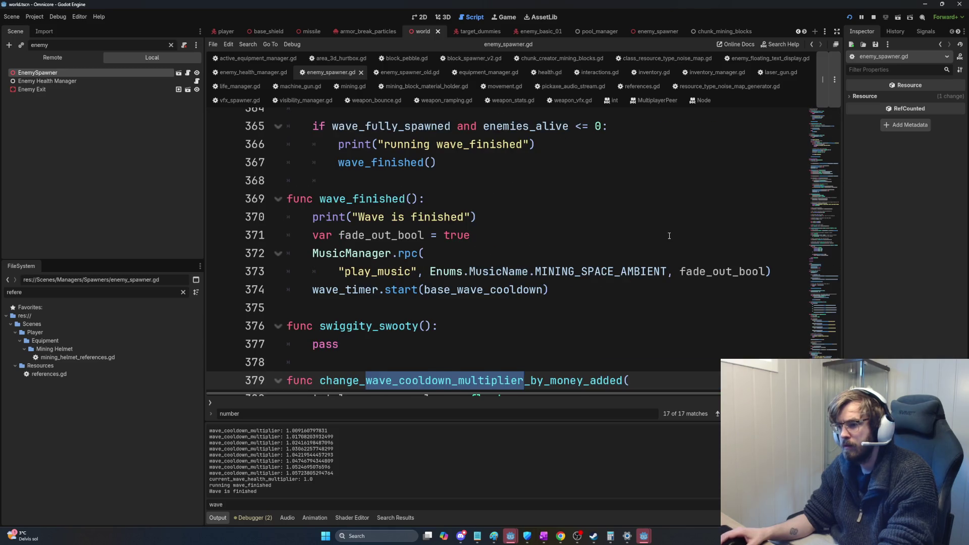
scroll(669, 235, "down", 1)
scroll(671, 237, "down", 2)
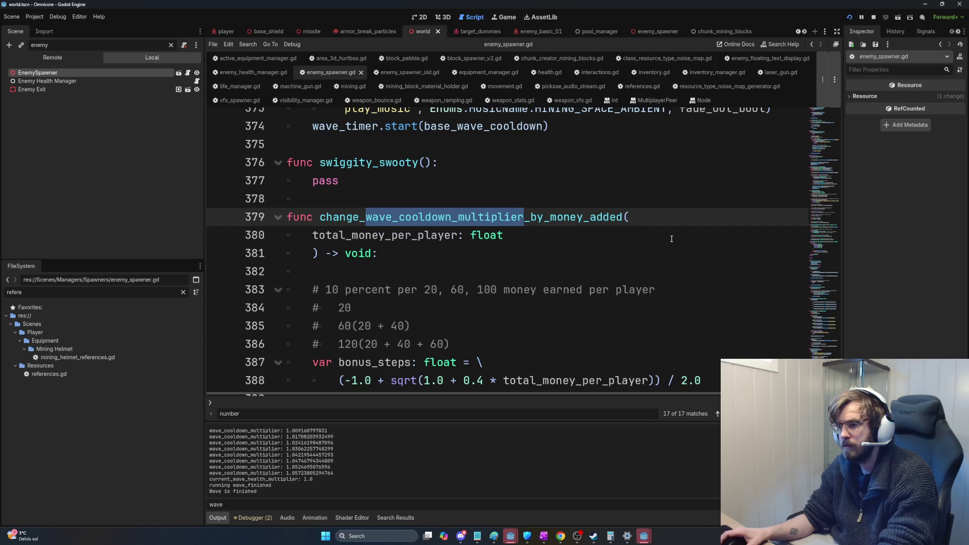
scroll(673, 239, "up", 4)
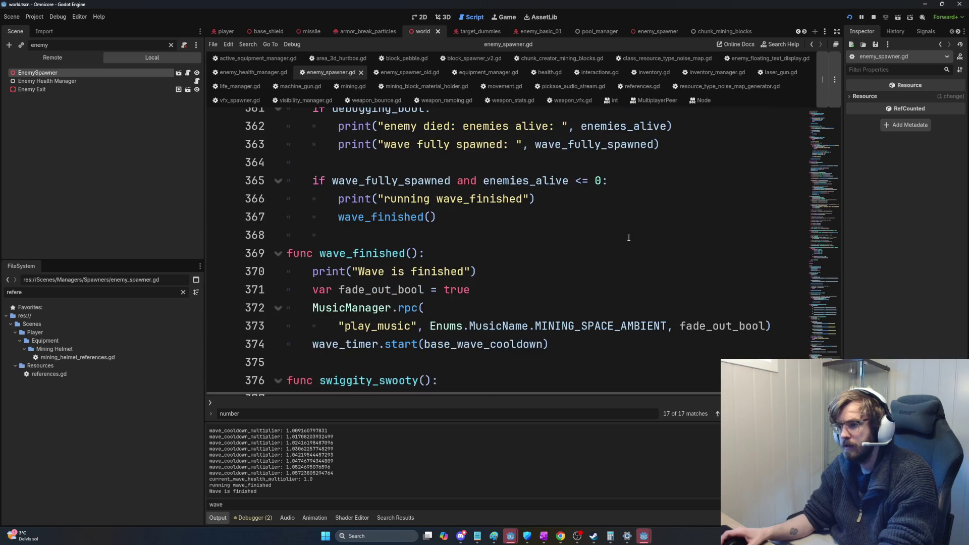
- Make line 374 wave_timer.start(base_wave_cooldown * wave_cooldown_multiplier), save, and run the game
left_click(511, 343)
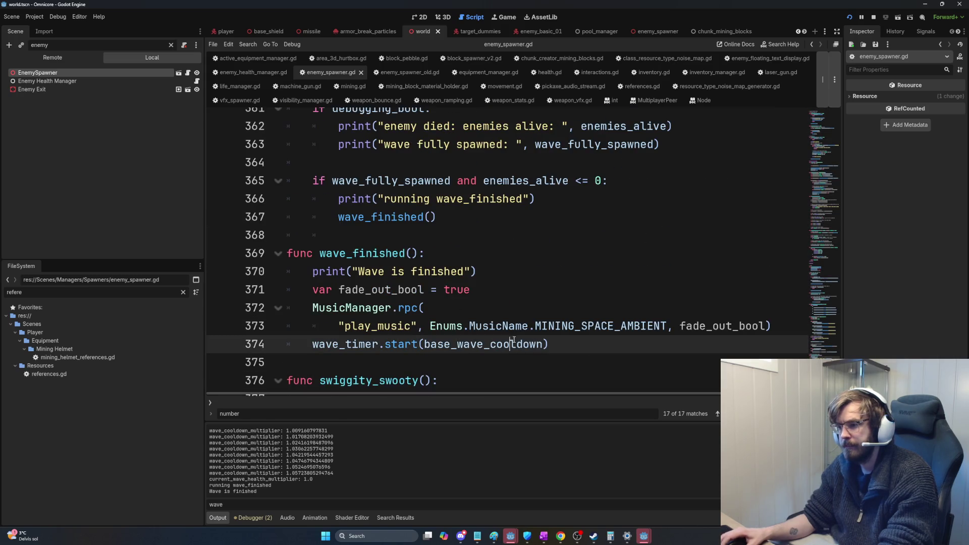
type("* wave_cooldown_multiplier")
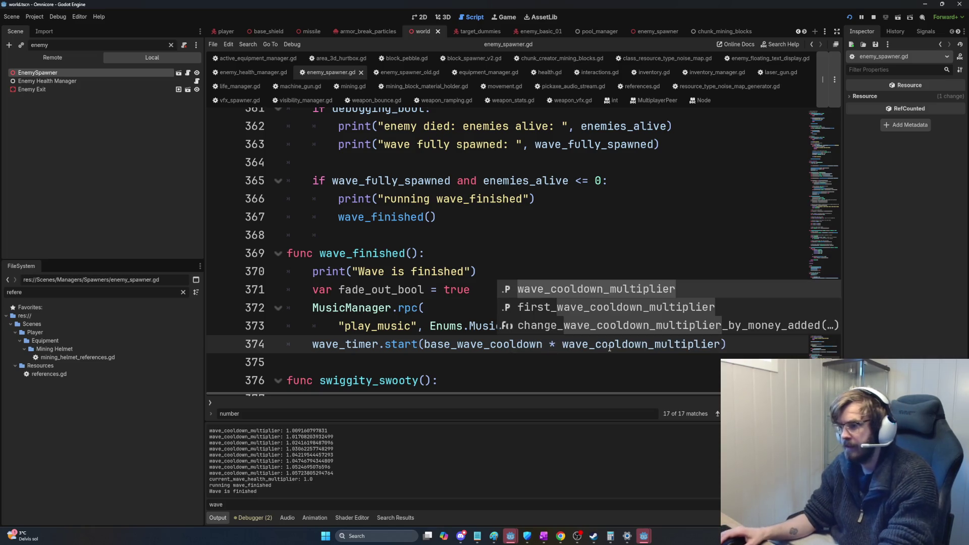
left_click(629, 356)
key("ctrl+s")
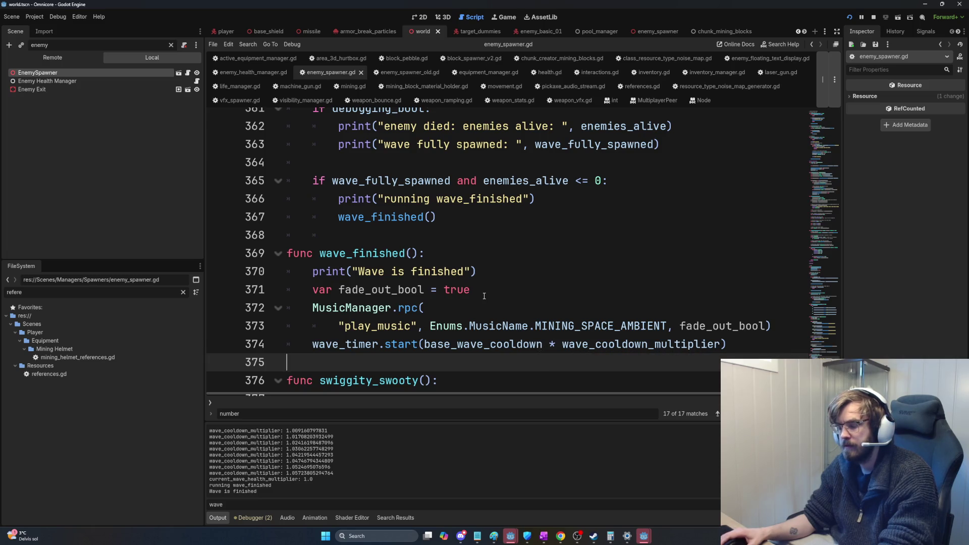
key("F5")
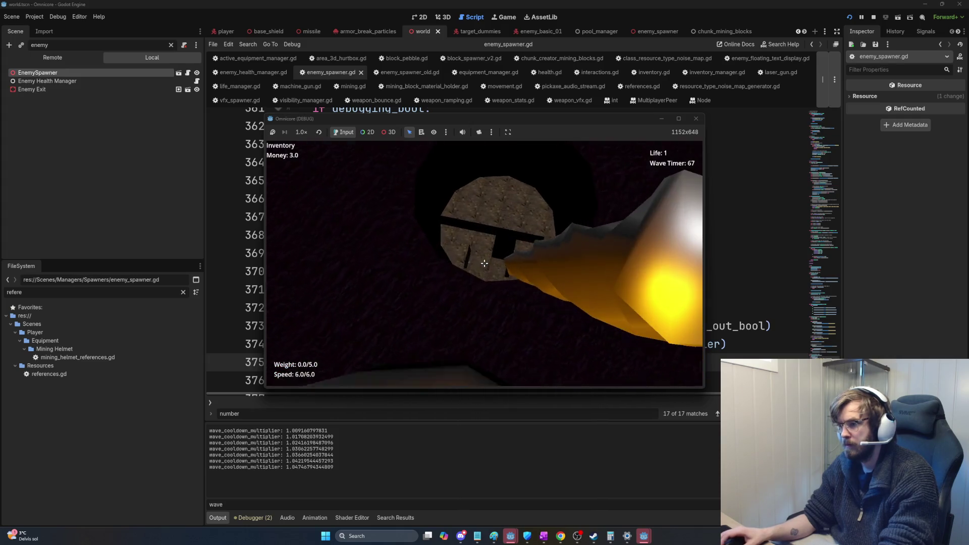
- Mine the rock block ahead to earn more money
left_click(484, 263)
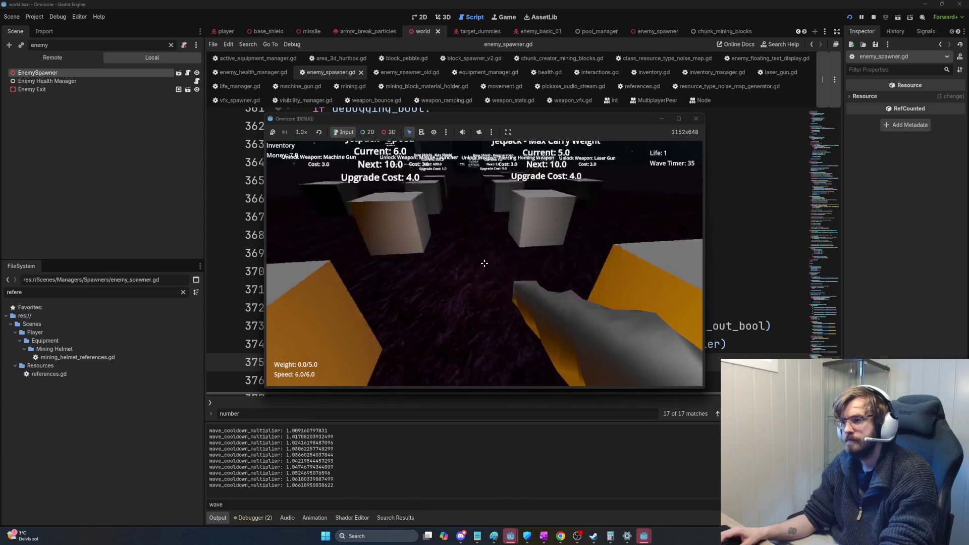
- Upgrade jetpack carry weight to 10, mine and sell rocks, then unlock the Piercing Homing Weapon
left_click(485, 263)
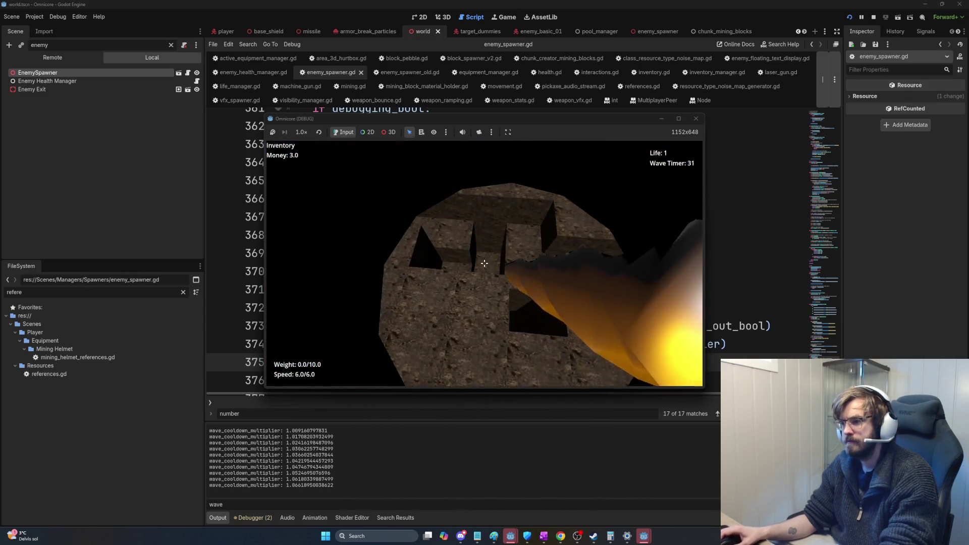
left_click(485, 263)
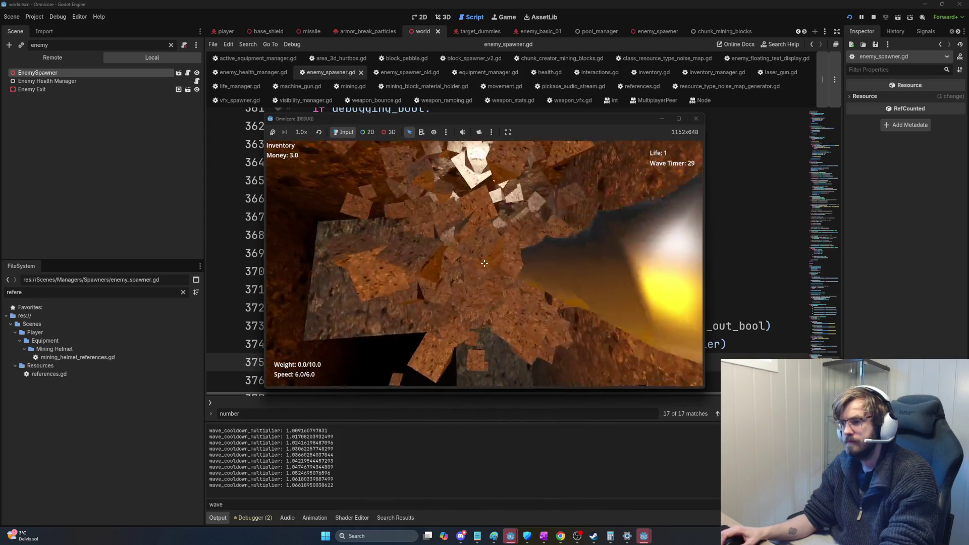
left_click(485, 263)
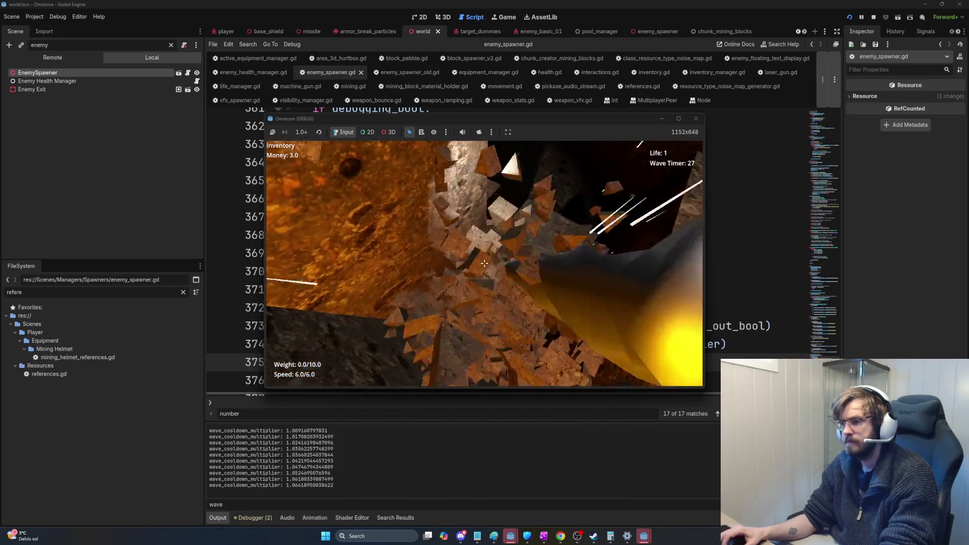
left_click(485, 263)
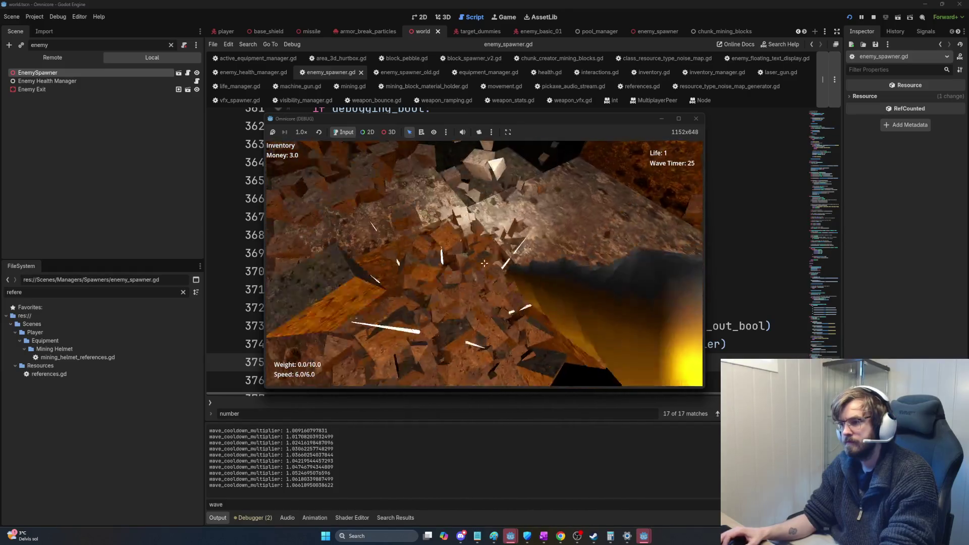
left_click(485, 263)
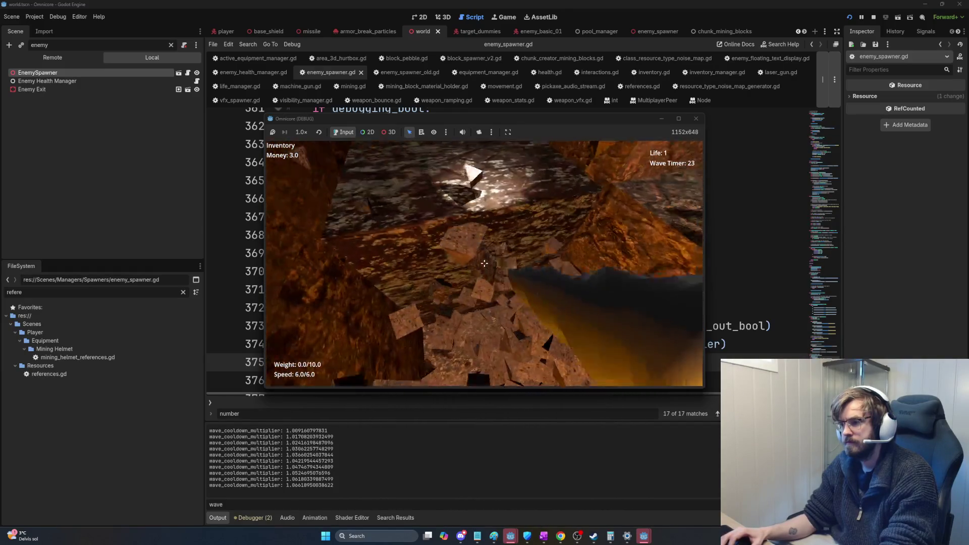
left_click(485, 263)
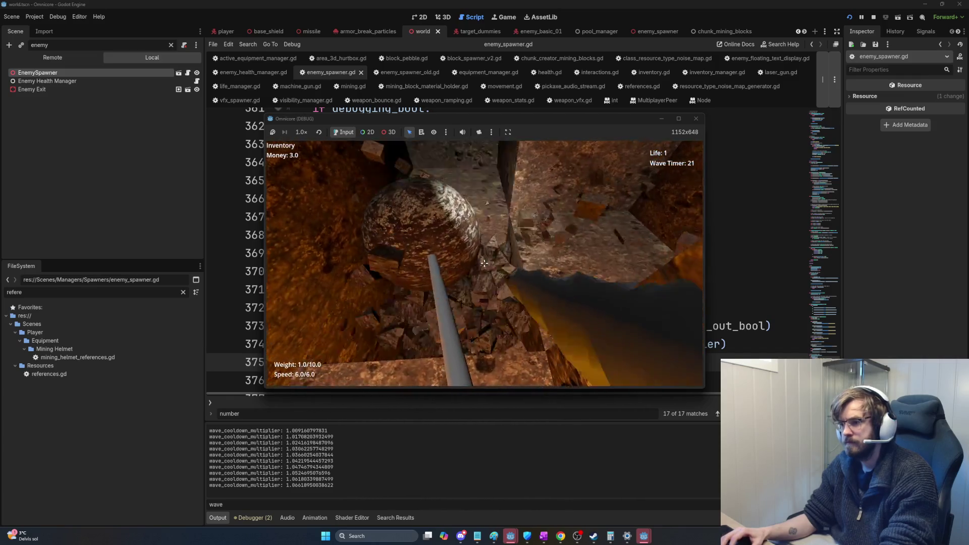
left_click(485, 263)
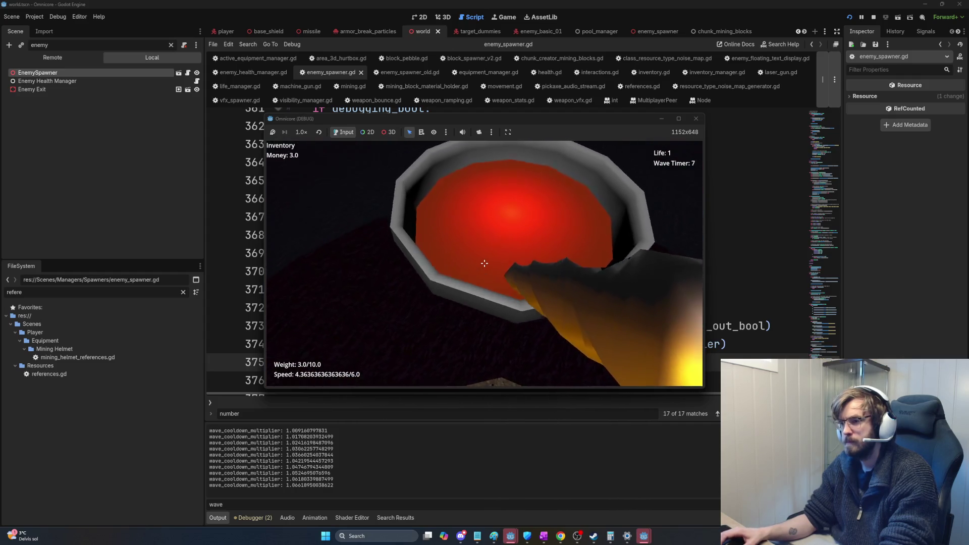
key("e")
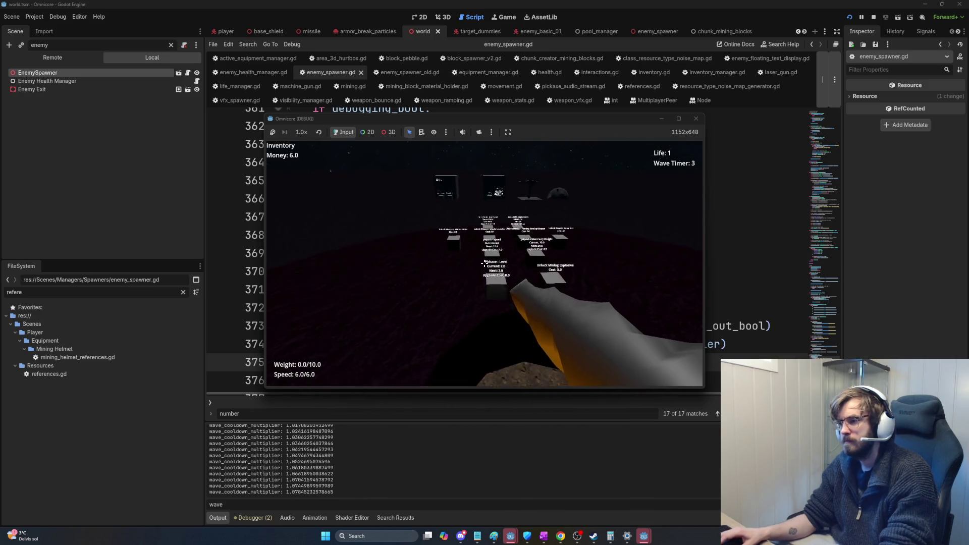
key("e")
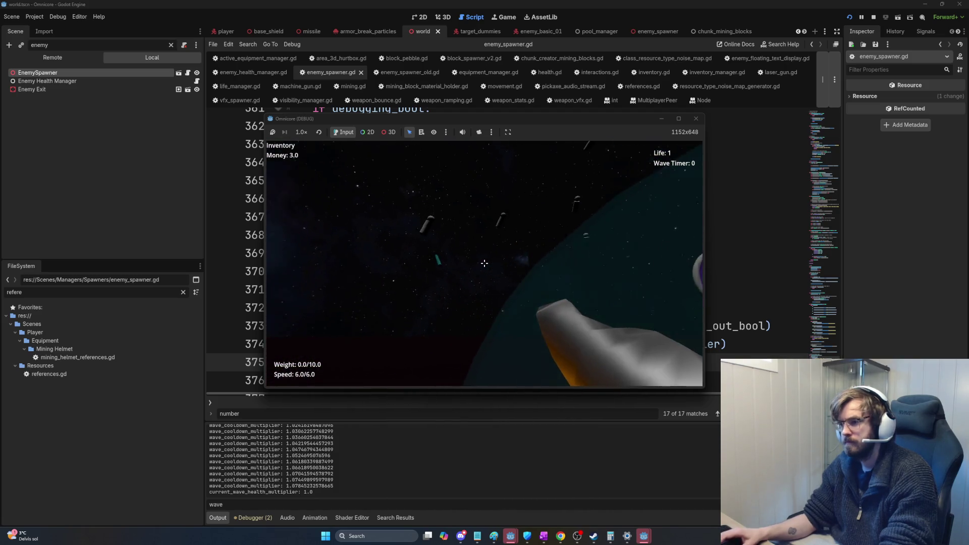
- Fire the homing weapon at the green enemies until the wave is finished
left_click(484, 263)
left_click(484, 263)
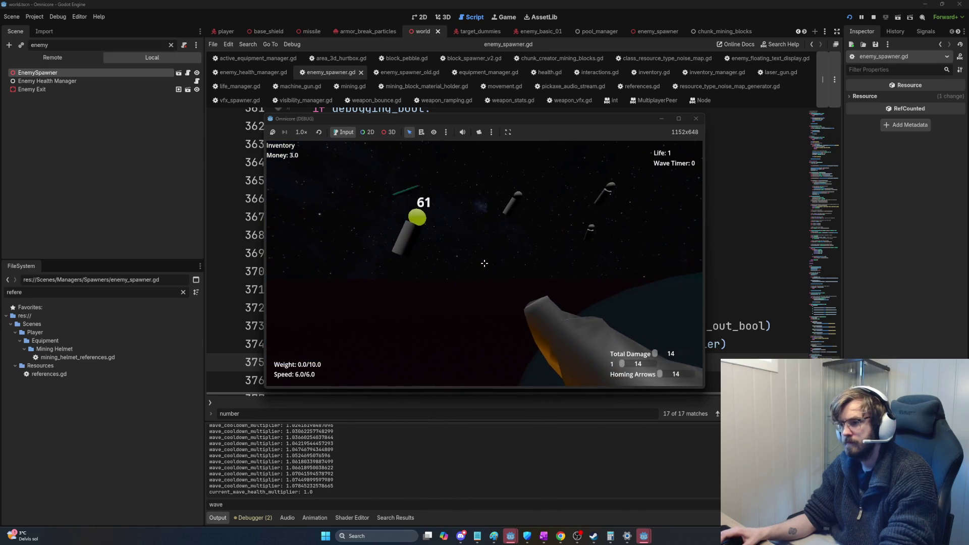
left_click(485, 263)
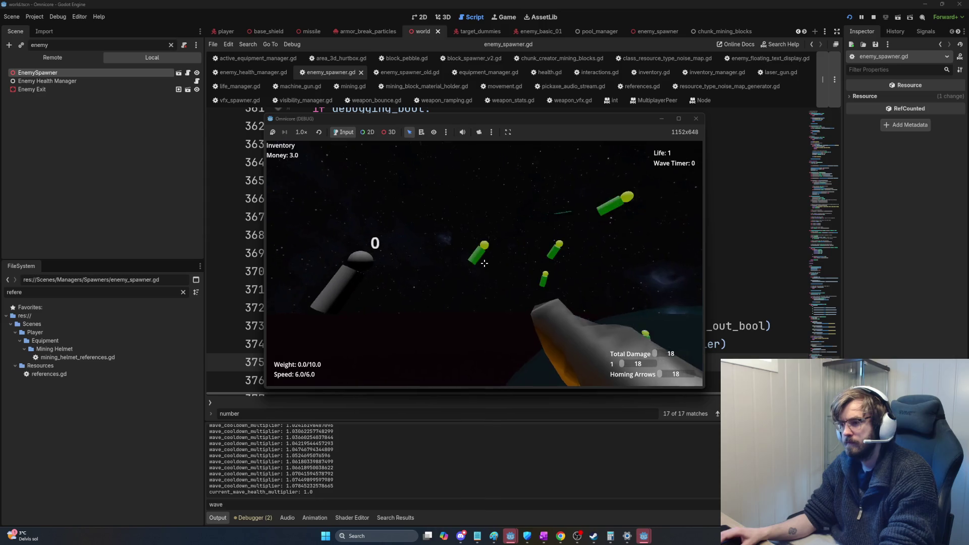
left_click(485, 263)
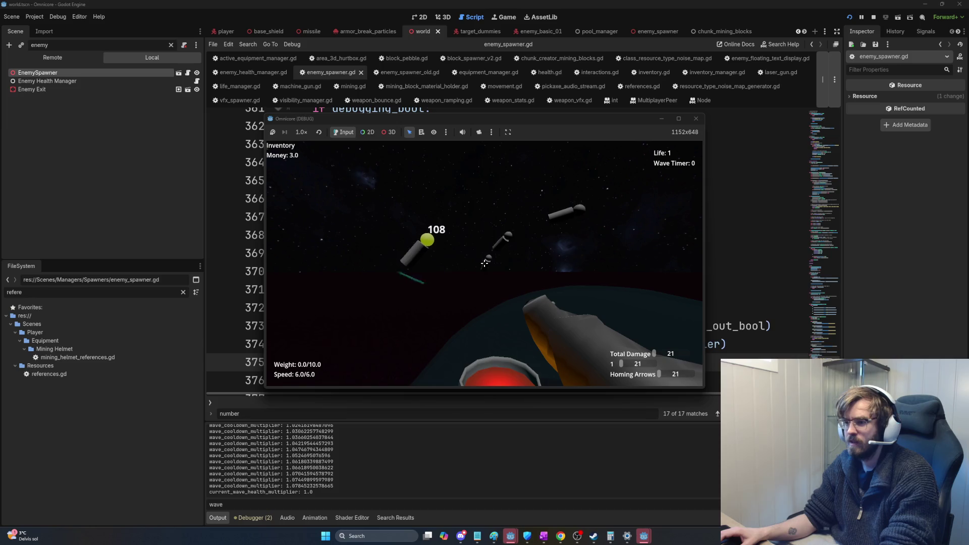
left_click(485, 264)
left_click(485, 264)
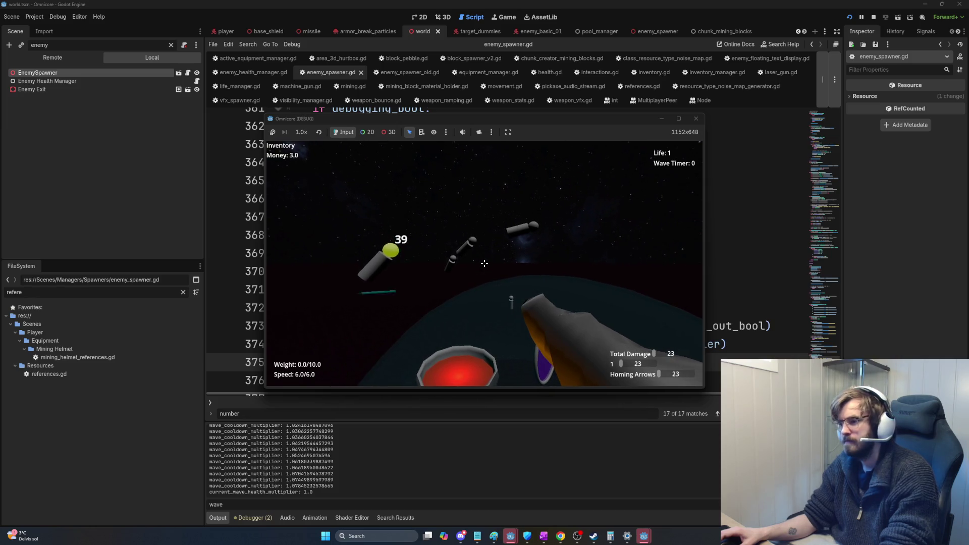
left_click(485, 263)
left_click(485, 263)
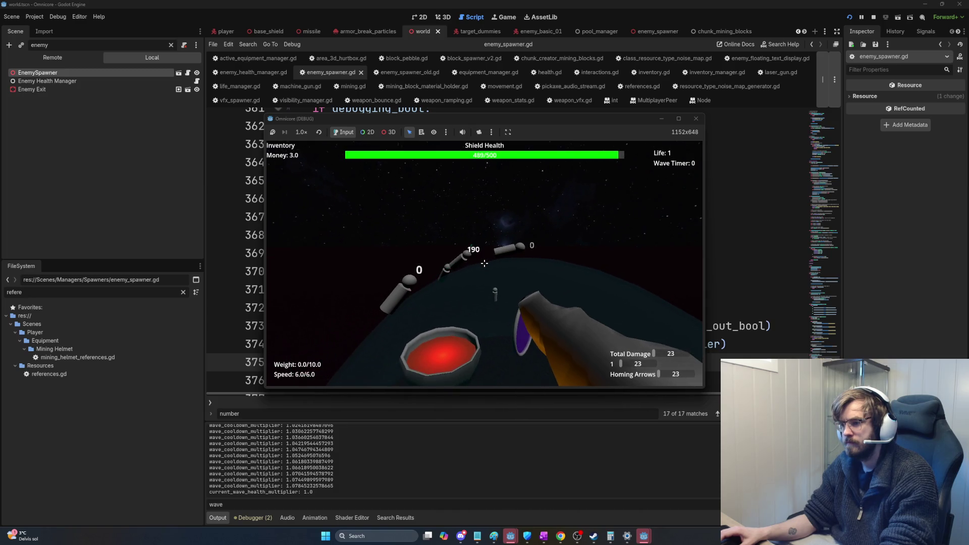
left_click(485, 263)
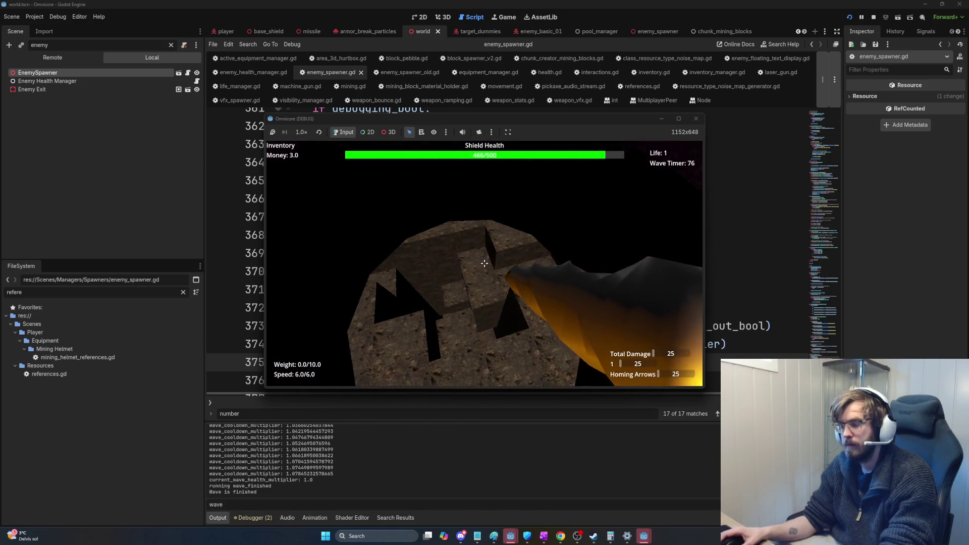
- Mine two more rocks while the Wave Timer counts down, then leave the game
left_click(484, 263)
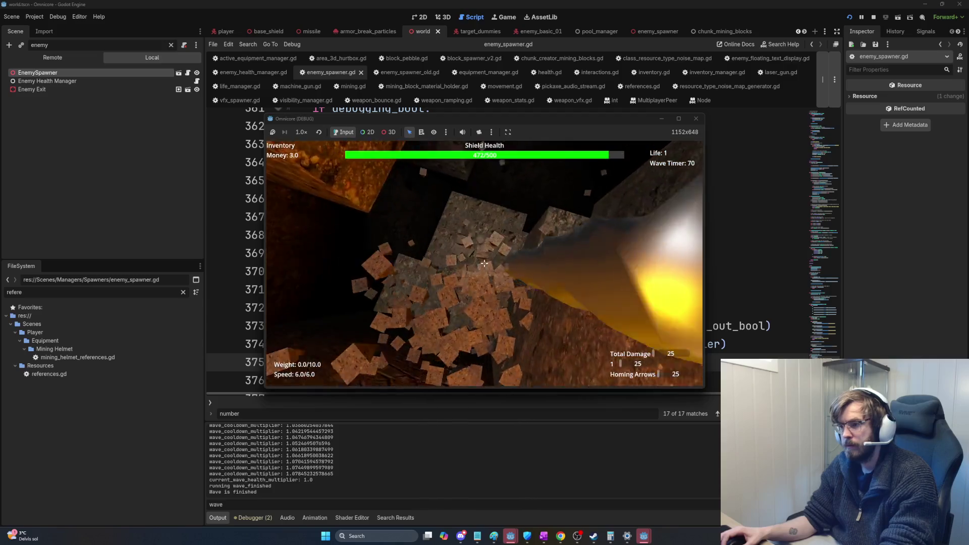
left_click(484, 263)
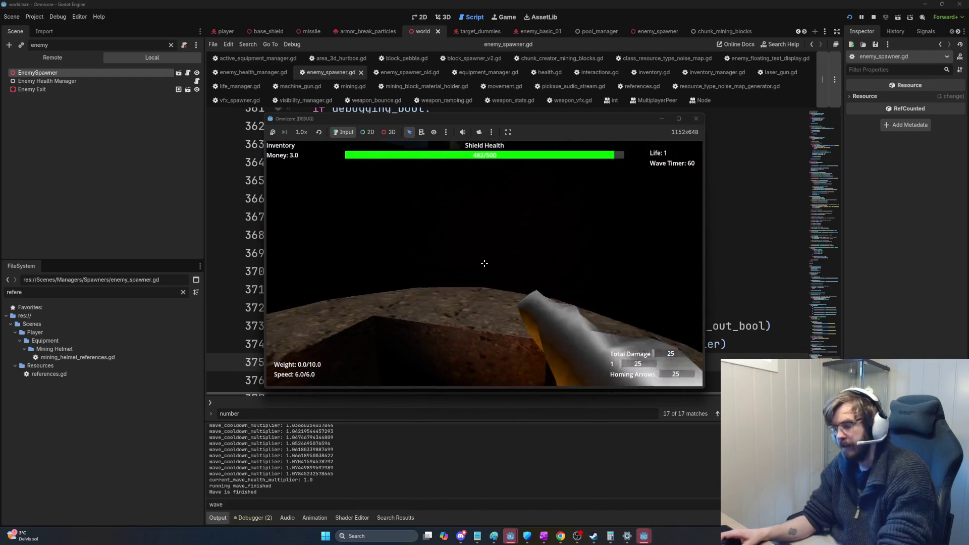
key("alt+Tab")
key("Tab")
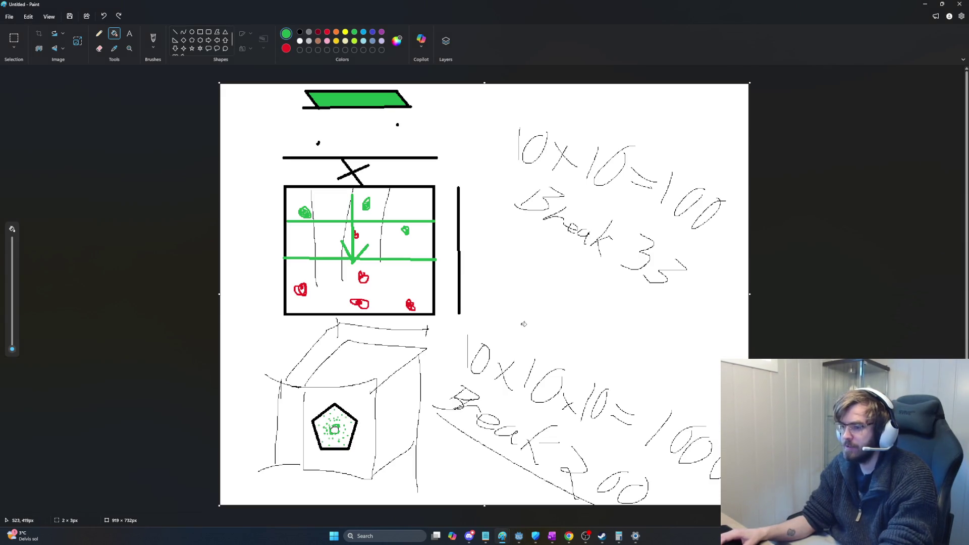
- Start a new blank image without saving the old one and draw the black bar with the Line tool
key("ctrl+z")
key("ctrl+z")
key("ctrl+z")
key("ctrl+z")
key("ctrl+z")
key("ctrl+z")
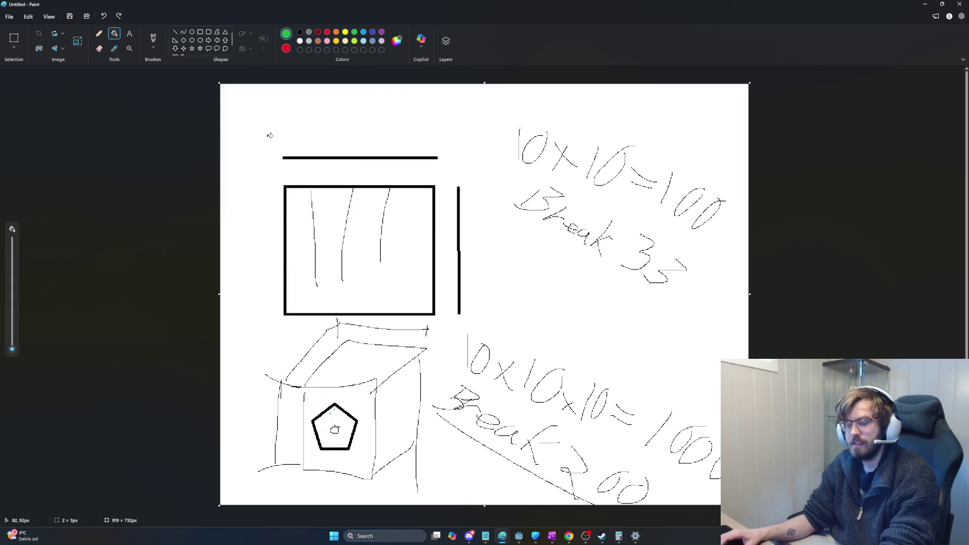
key("ctrl+n")
left_click(488, 286)
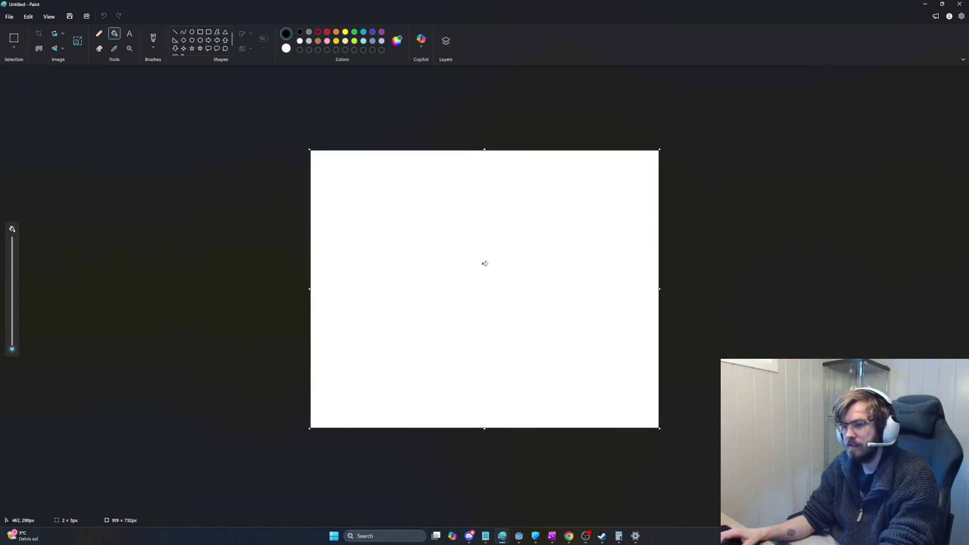
scroll(457, 309, "up", 4)
left_click(174, 31)
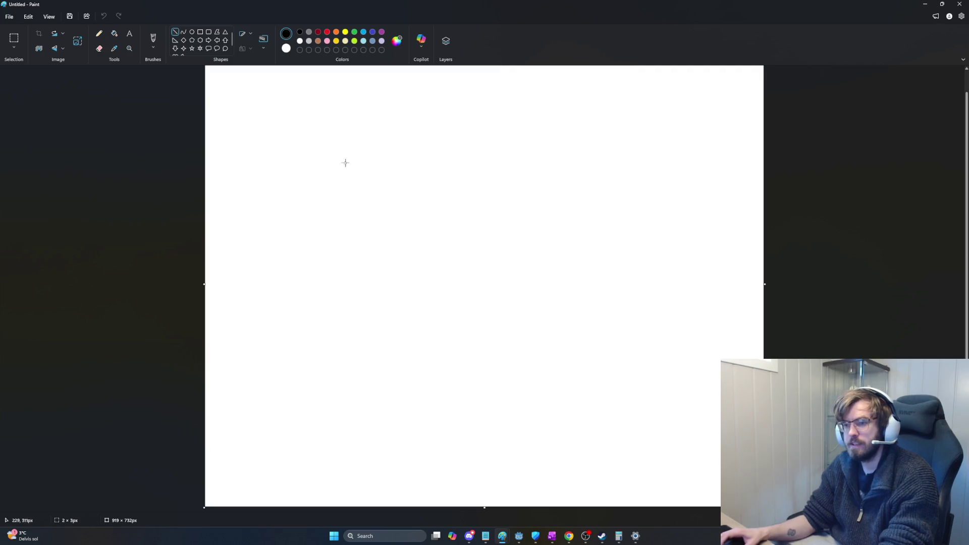
mouse_move(342, 317)
left_mouse_down()
mouse_move(434, 283)
mouse_move(517, 135)
left_mouse_up()
key("ctrl+z")
mouse_move(343, 391)
left_mouse_down()
mouse_move(600, 169)
mouse_move(636, 180)
mouse_move(477, 295)
left_mouse_up()
key("ctrl+z")
mouse_move(365, 302)
left_mouse_down()
mouse_move(411, 303)
mouse_move(379, 316)
mouse_move(396, 314)
left_mouse_up()
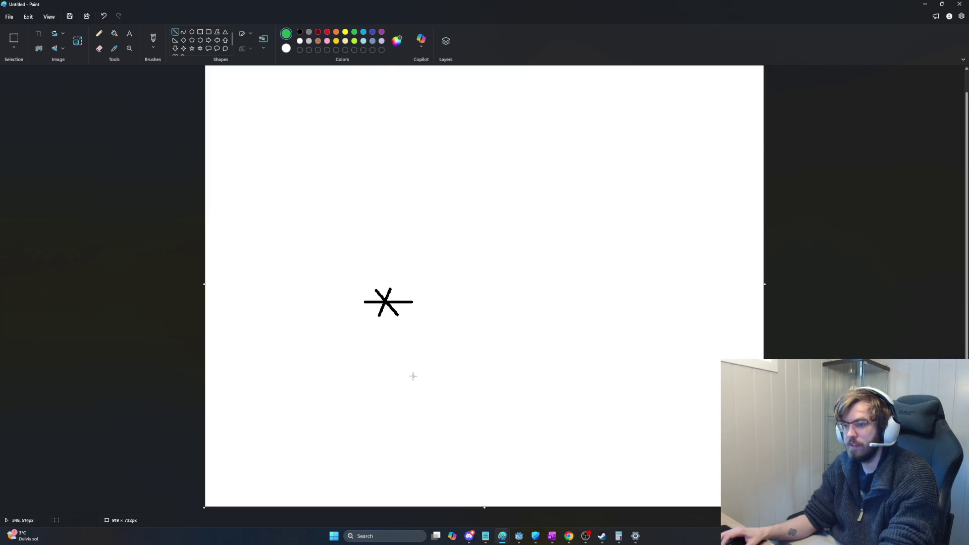
- Draw a green line crossed into an X and a line extending from the black mark
mouse_move(365, 339)
left_mouse_down()
mouse_move(424, 340)
mouse_move(414, 340)
left_mouse_up()
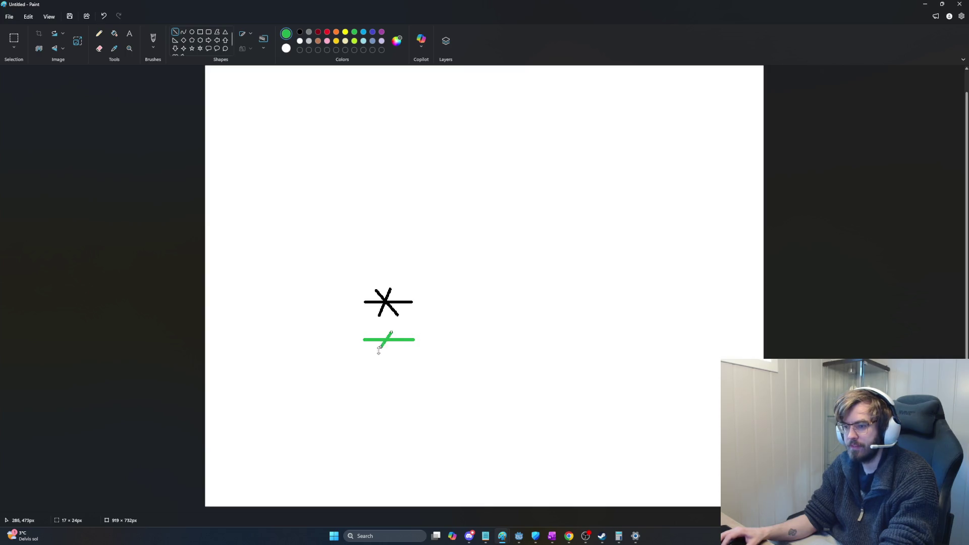
left_click_drag(381, 333, 391, 349)
left_click(507, 317)
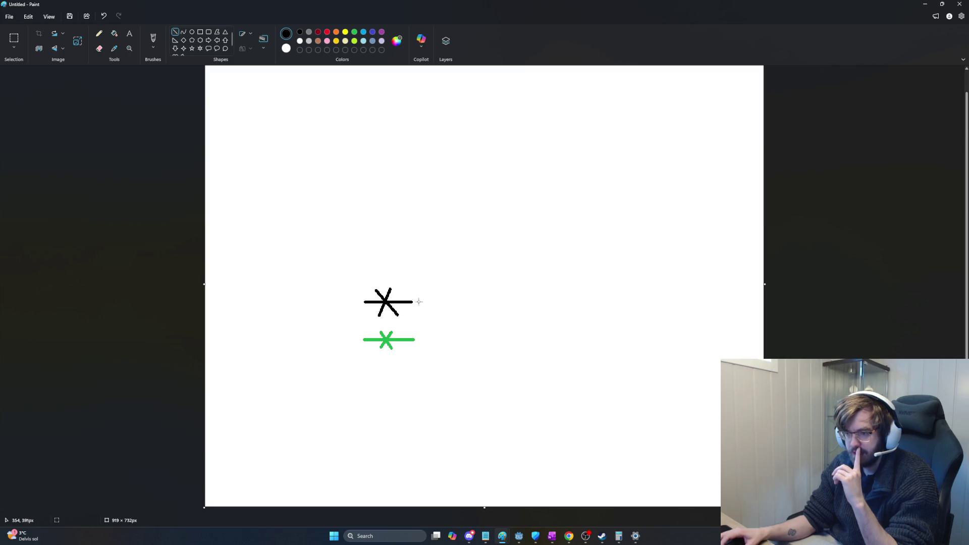
mouse_move(413, 302)
left_mouse_down()
mouse_move(471, 214)
mouse_move(456, 249)
mouse_move(431, 263)
left_mouse_up()
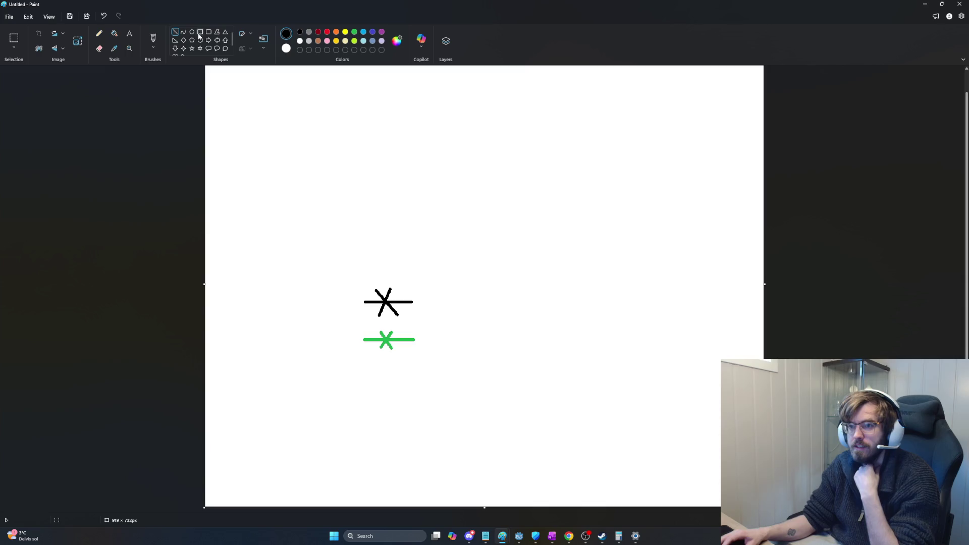
- Label the marks with the Pencil, underlining +3sec and extending the black bar leftward
left_click(99, 34)
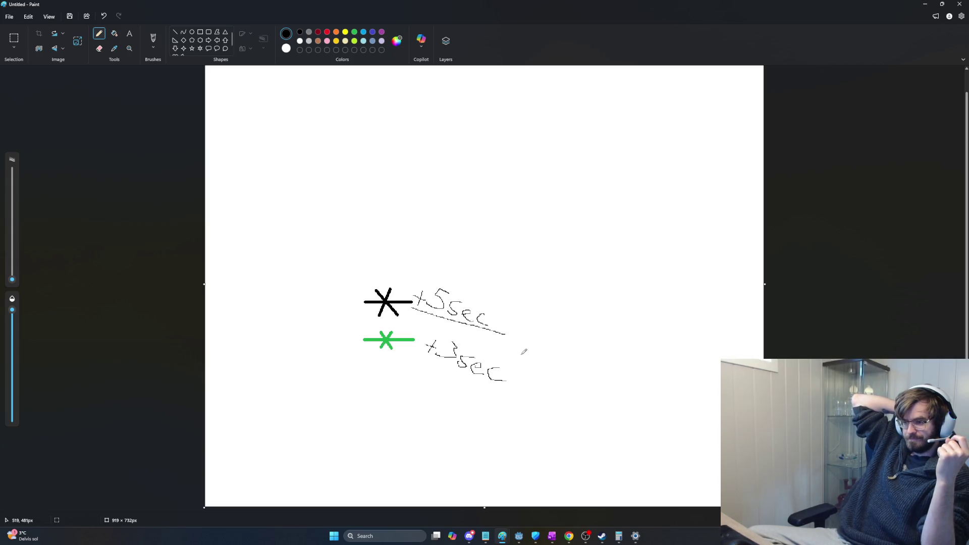
left_click_drag(421, 357, 505, 408)
key("ctrl+z")
left_click_drag(415, 354, 513, 383)
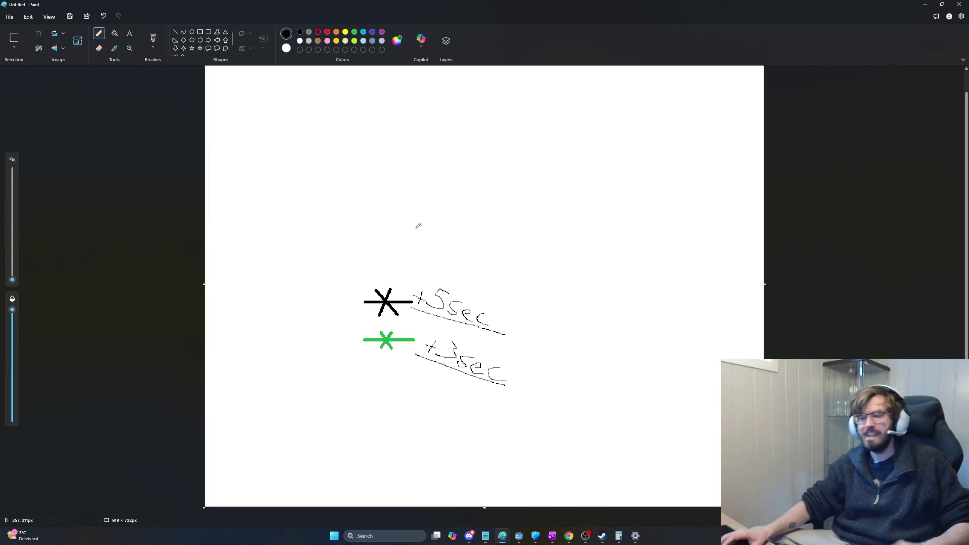
mouse_move(360, 301)
left_mouse_down()
mouse_move(384, 301)
mouse_move(352, 301)
left_mouse_up()
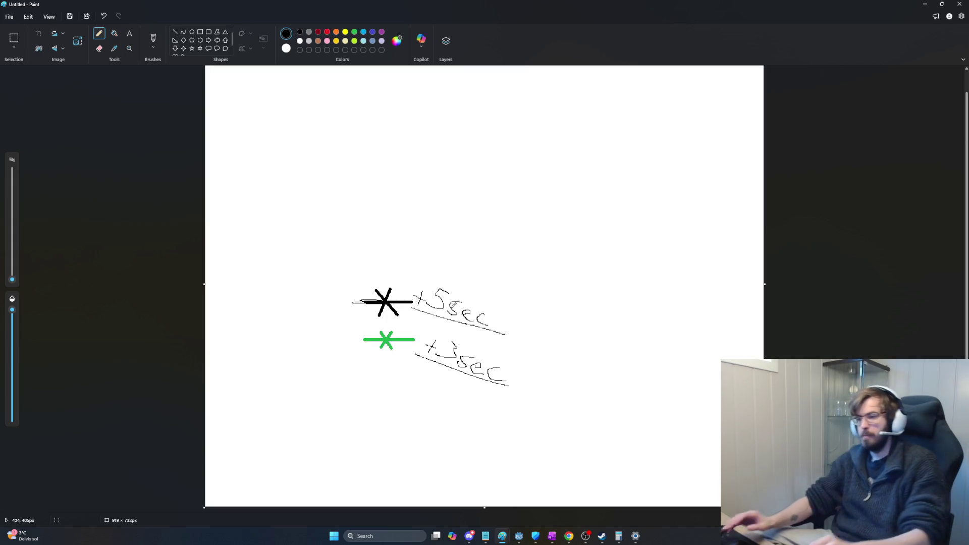
key("alt+Tab")
key("alt+Tab")
key("alt+Tab")
key("alt+Tab")
key("alt+shift+Tab")
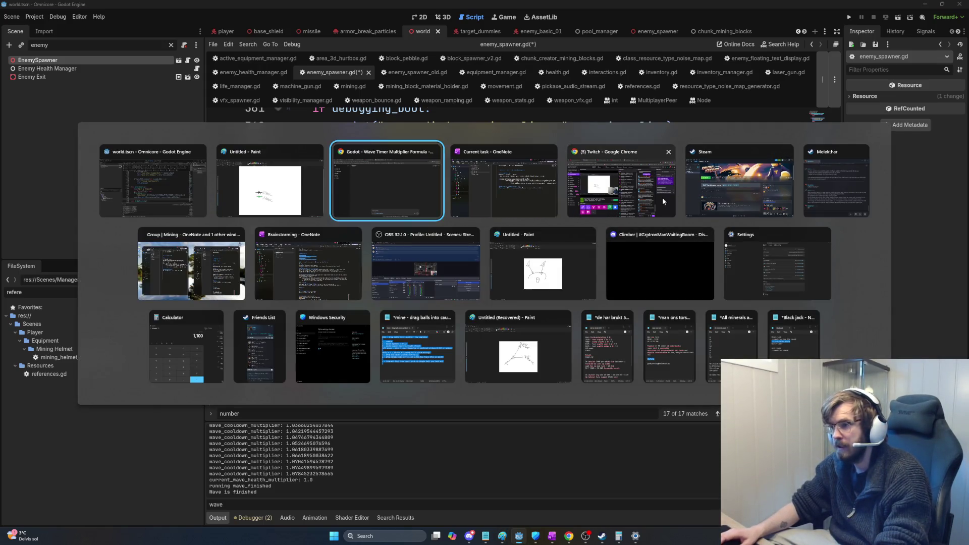
- Relaunch the game and laser a rock while the Wave Timer counts down from 120 to 99
key("alt+shift+Tab")
key("alt+shift+Tab")
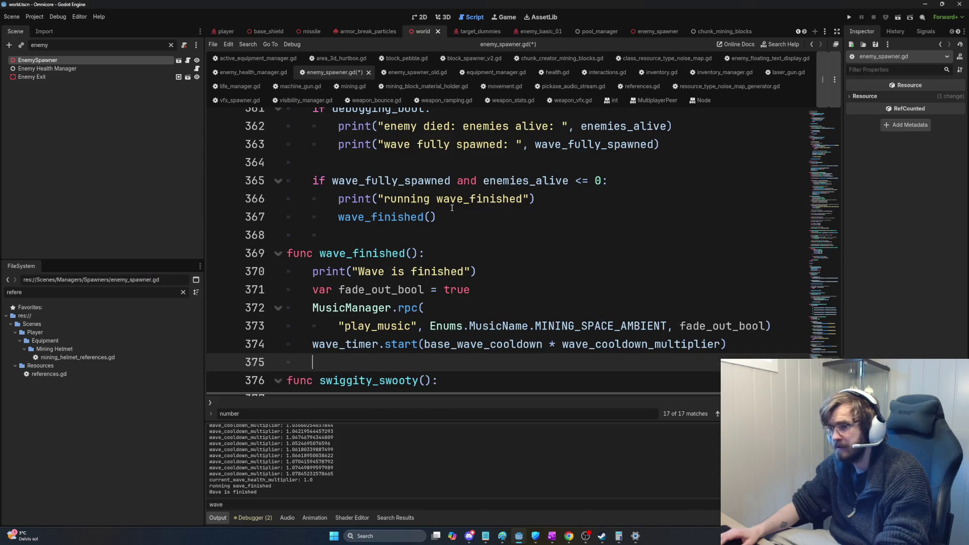
left_click(493, 244)
key("F5")
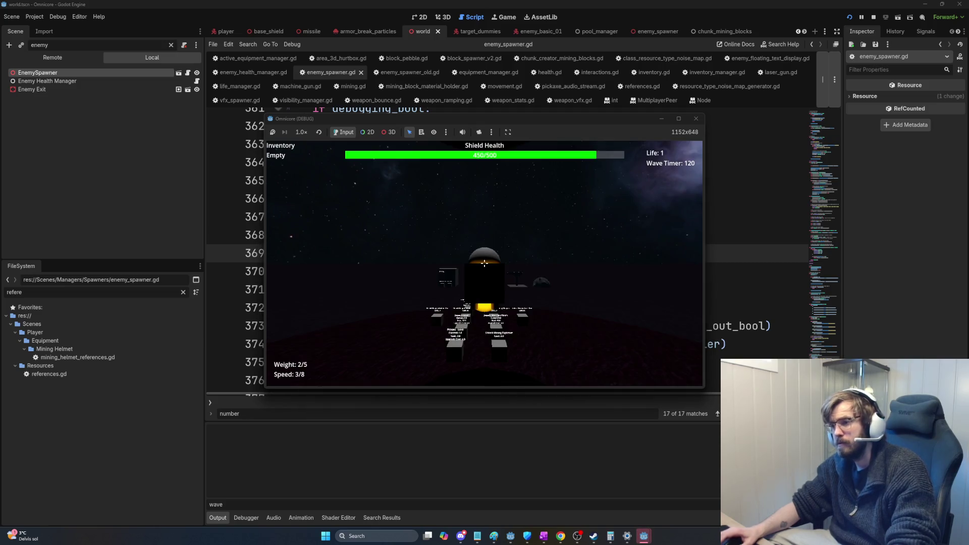
key("w")
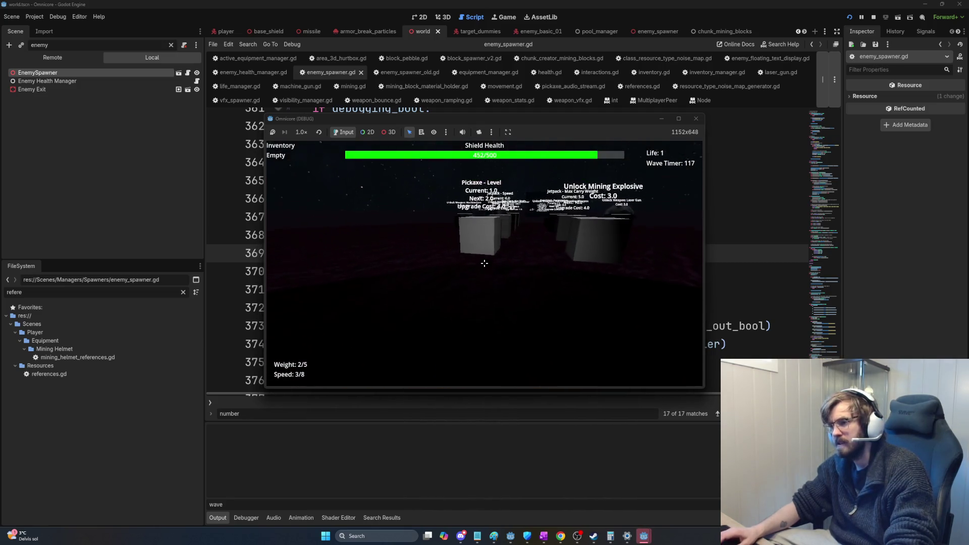
key("w")
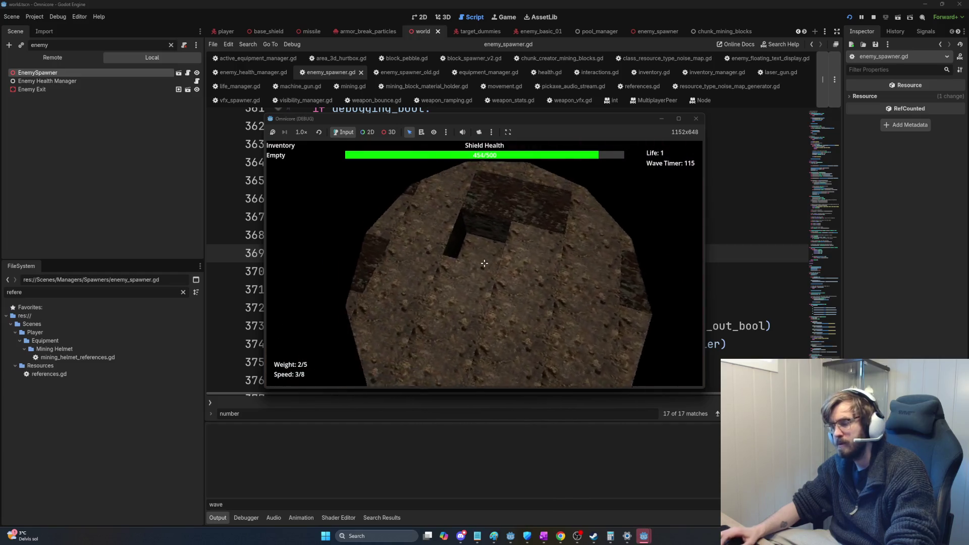
left_click(484, 263)
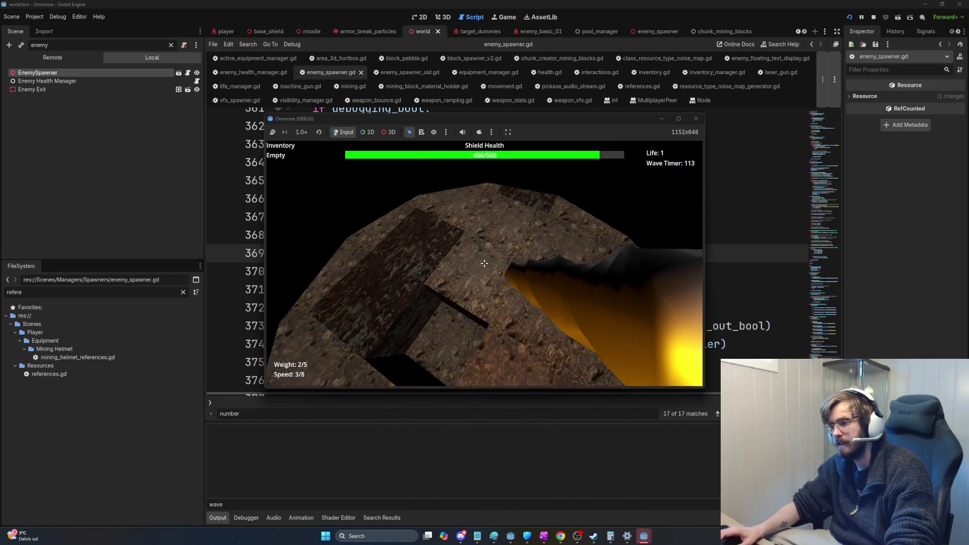
left_click_drag(484, 263, 484, 263)
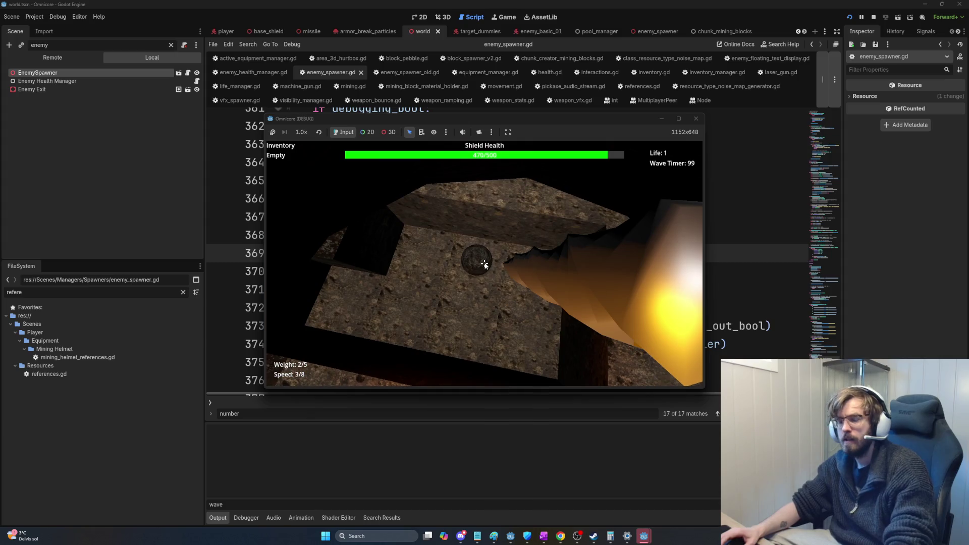
key("F8")
key("alt+Tab")
key("alt+Tab")
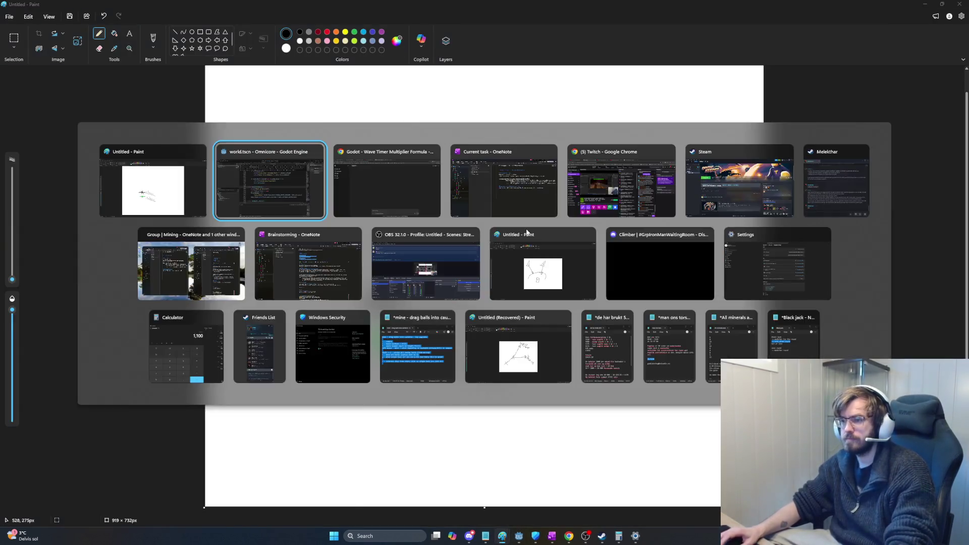
- Undo the +5sec/+3sec sketch and draw a large square outline for the mining shaft
key("Escape")
key("ctrl+z")
key("ctrl+z")
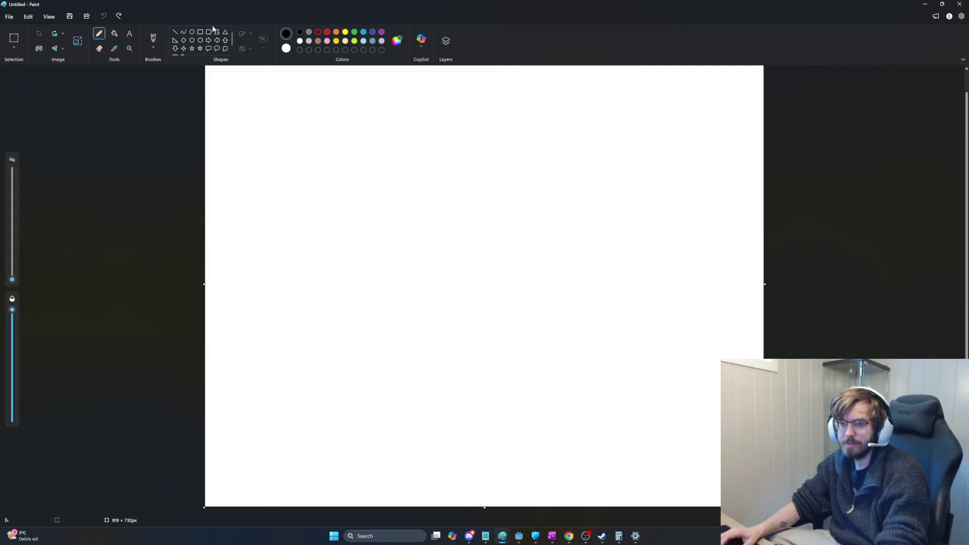
left_click(200, 32)
mouse_move(336, 175)
left_mouse_down()
mouse_move(567, 507)
mouse_move(594, 453)
left_mouse_up()
- Commit the large square and set new rectangle shapes to a solid fill
left_click(89, 224)
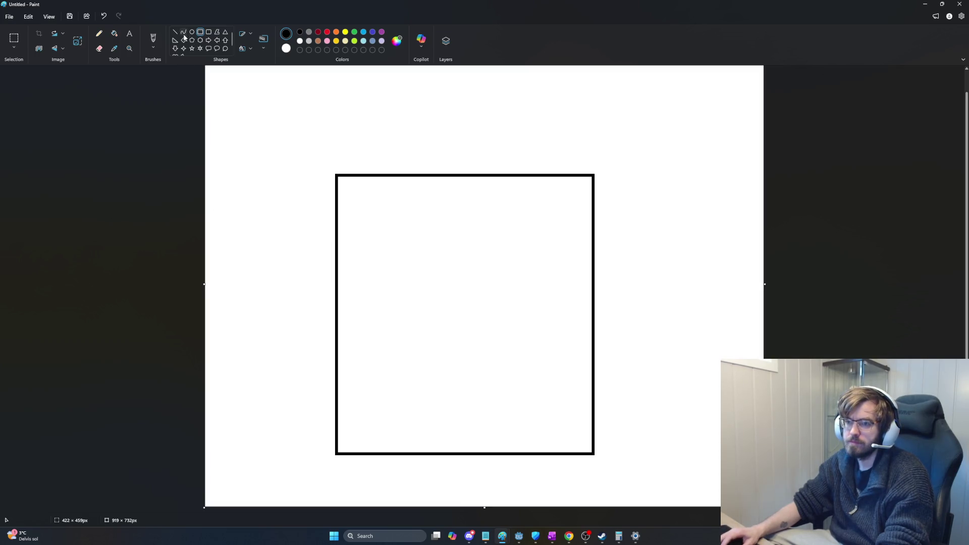
left_click(259, 39)
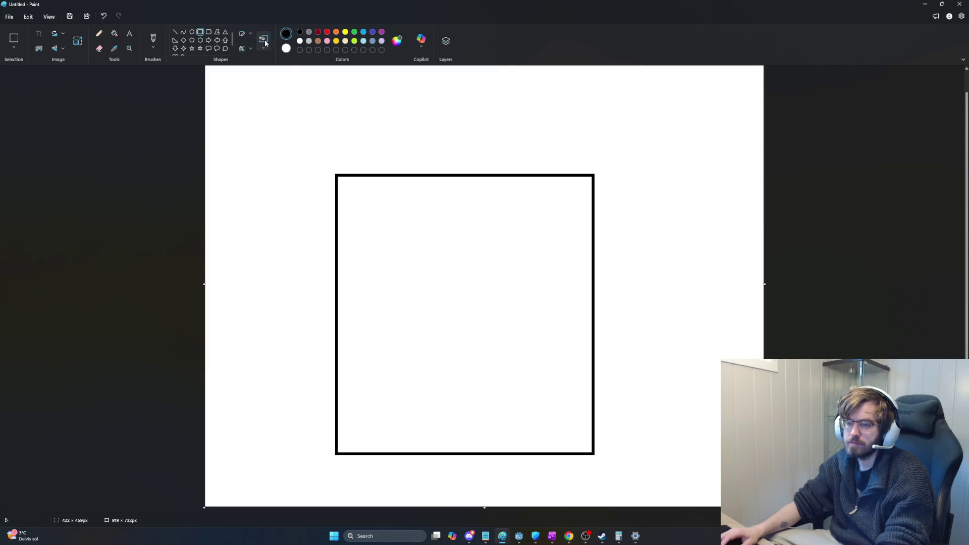
left_click(244, 33)
left_click(245, 34)
left_click(244, 35)
left_click(243, 36)
left_click(242, 38)
left_click(242, 39)
left_click(242, 48)
left_click(220, 84)
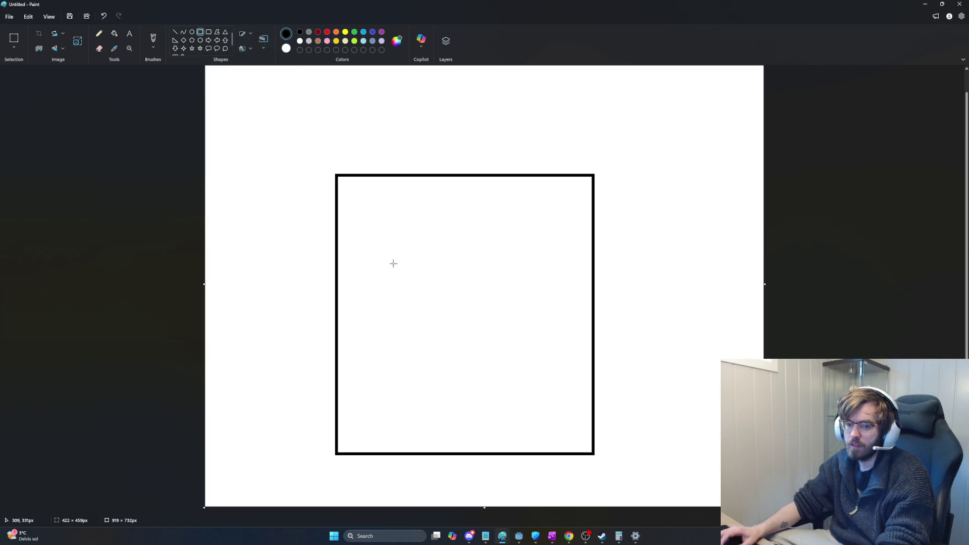
- Draw six small squares inside the shaft, with one box straddling its top edge
left_click_drag(372, 206, 397, 227)
left_click_drag(505, 245, 534, 271)
mouse_move(407, 293)
left_mouse_down()
mouse_move(437, 322)
mouse_move(523, 351)
left_mouse_up()
mouse_move(440, 154)
left_mouse_down()
mouse_move(483, 202)
mouse_move(490, 197)
left_mouse_up()
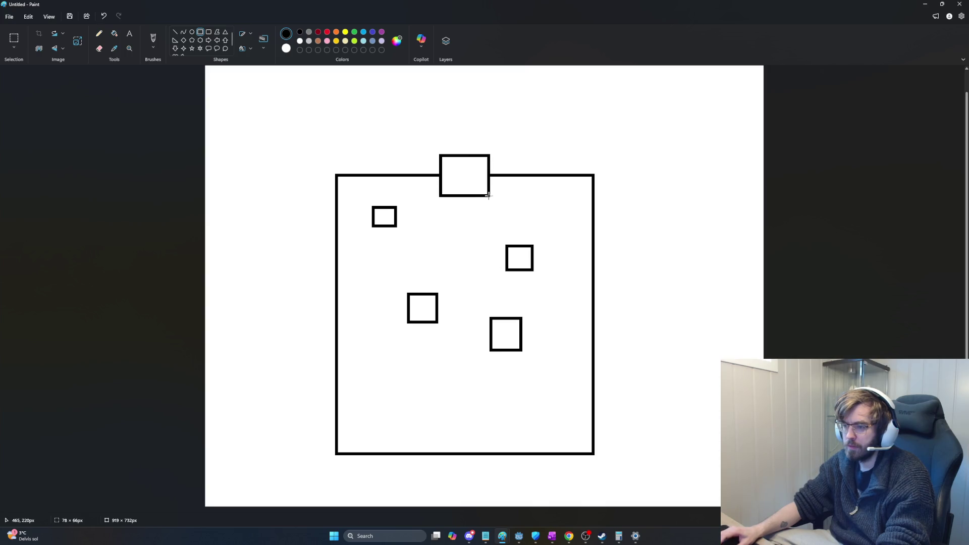
left_click_drag(356, 406, 388, 438)
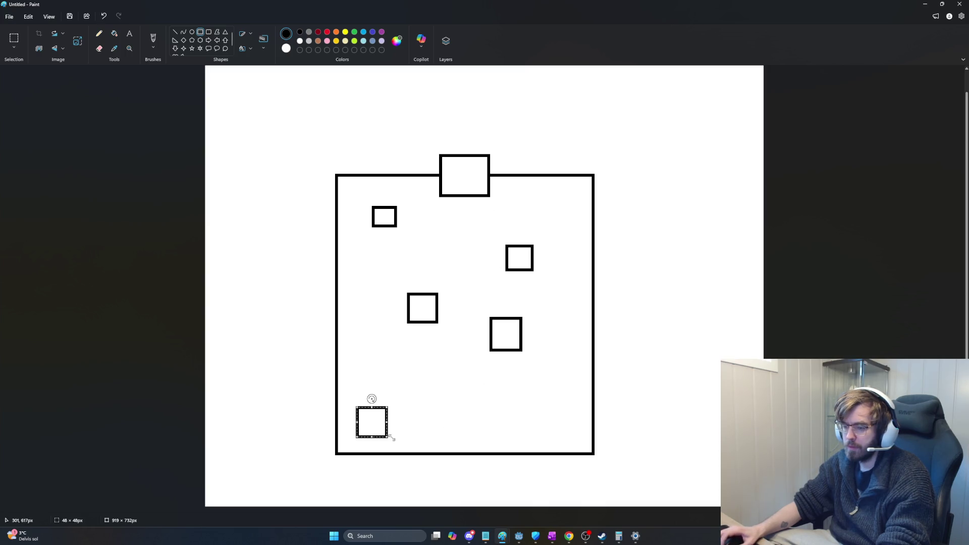
left_click_drag(492, 413, 526, 445)
left_click(285, 124)
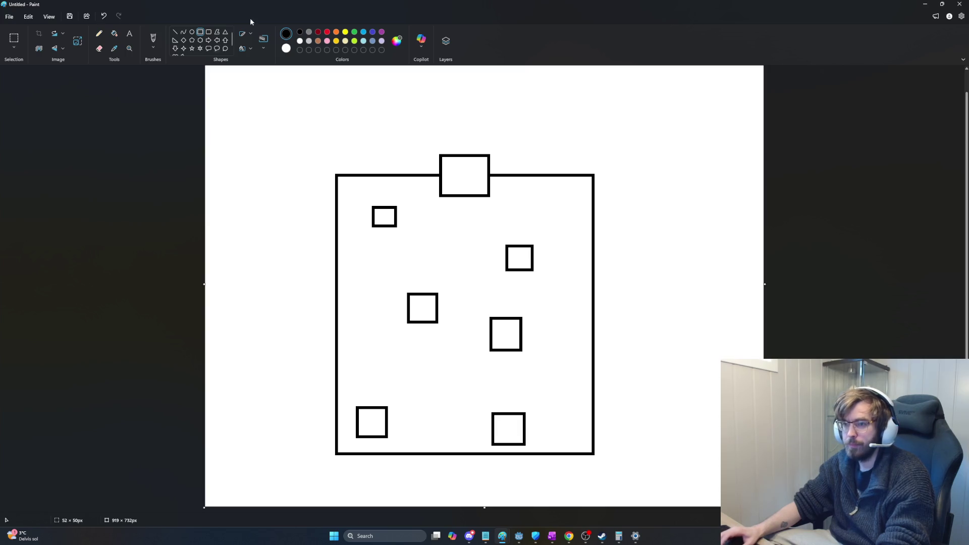
- Fill the top-left small square and the shaft interior green
left_click(114, 33)
left_click(355, 32)
left_click(384, 217)
left_click(514, 241)
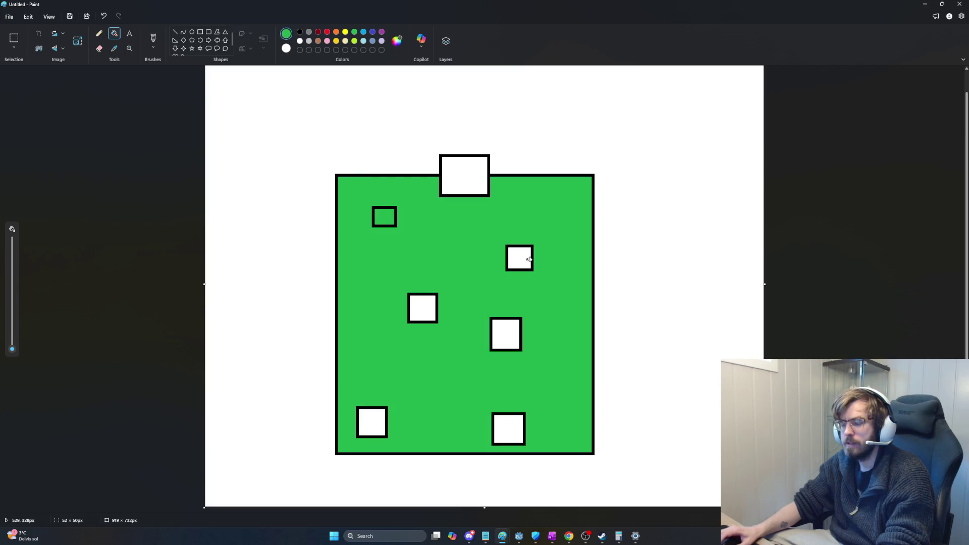
- Undo the shaft's green fill, then fill the right and middle-left squares green
key("ctrl+z")
left_click(525, 261)
left_click(422, 308)
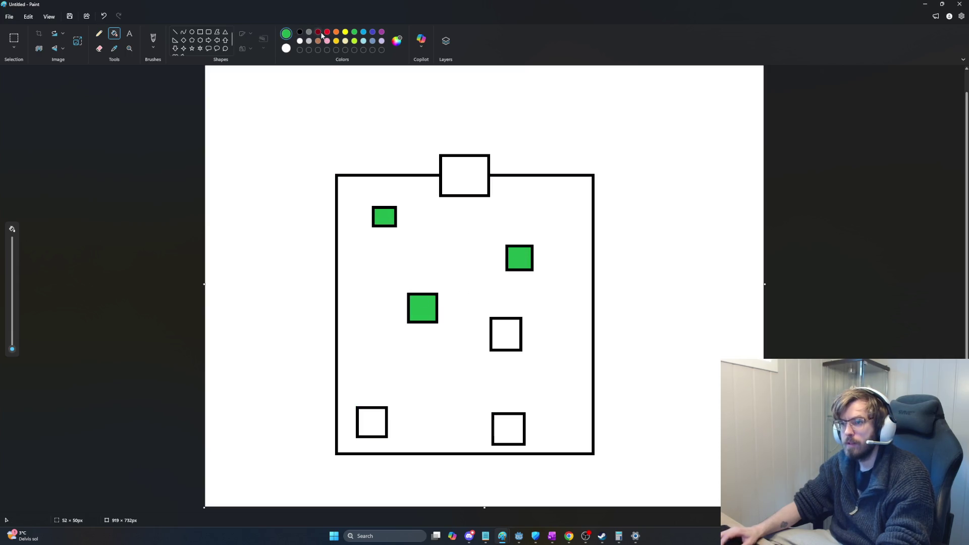
- Fill the middle-right, bottom-left and bottom-right squares red
left_click(506, 335)
left_click(372, 422)
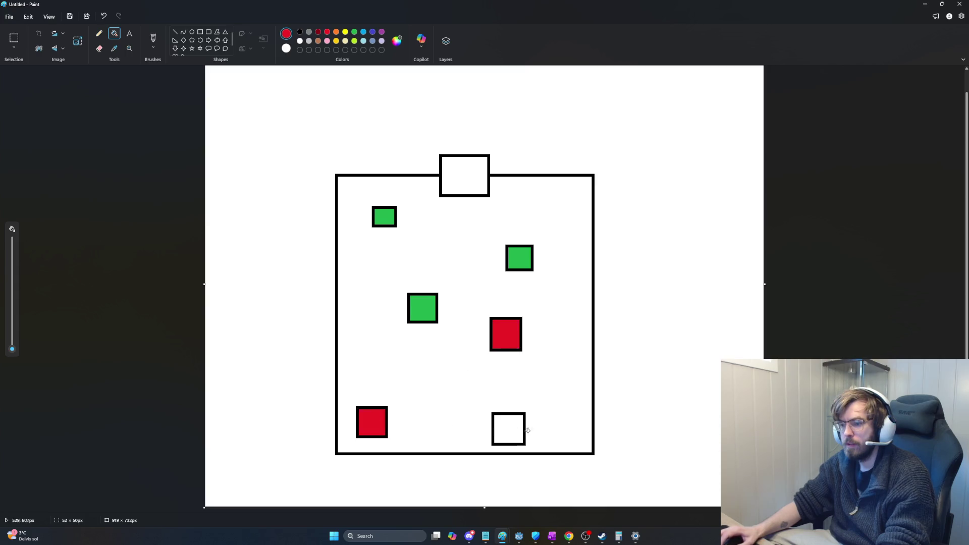
left_click(510, 429)
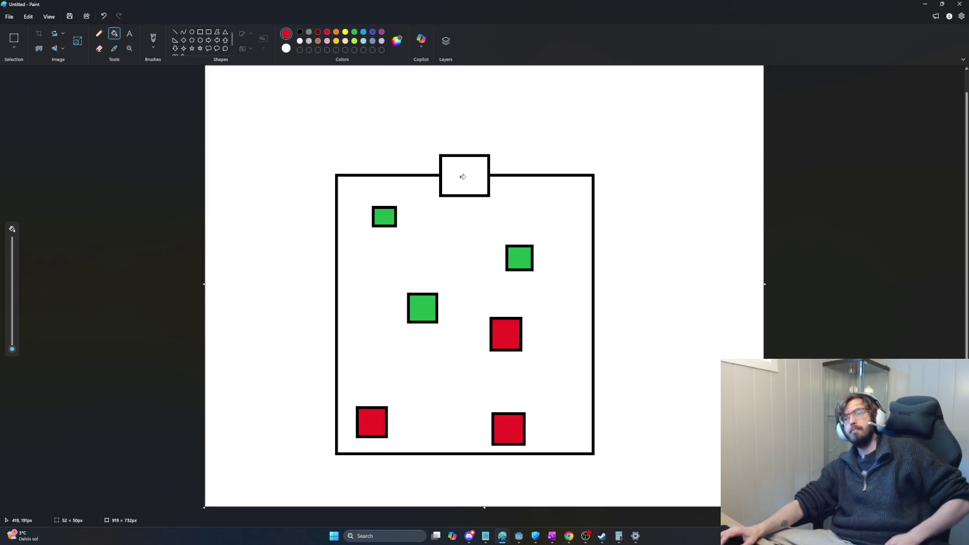
left_click(175, 32)
left_click(300, 31)
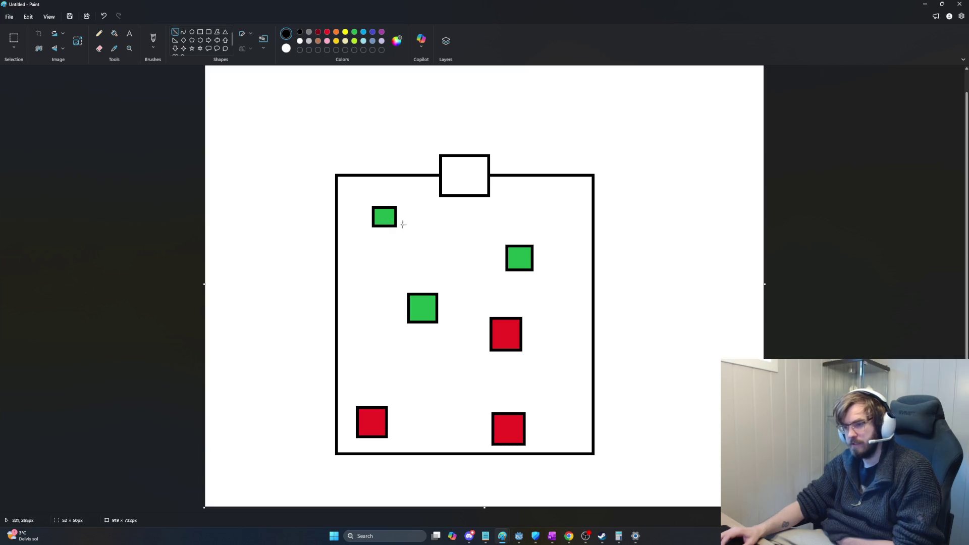
- Draw black lines zigzagging from the top box through the three green squares
left_click_drag(441, 198, 387, 218)
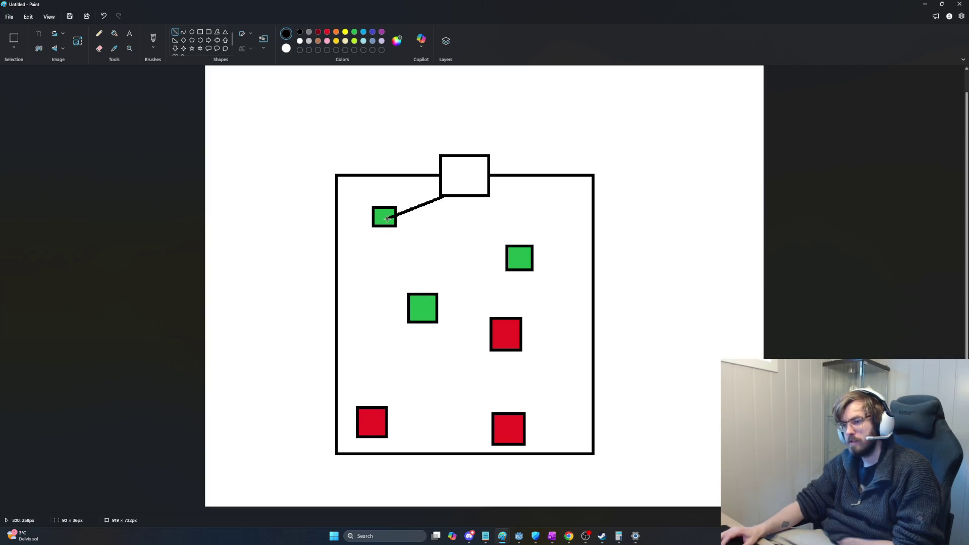
left_click_drag(518, 254, 387, 218)
left_click_drag(417, 307, 517, 254)
left_click(615, 239)
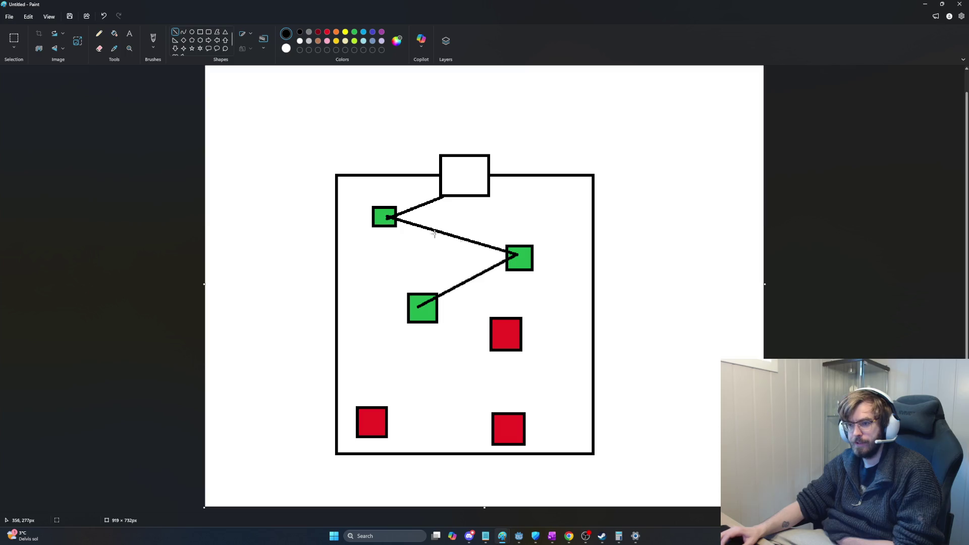
- Draw an X inside the top box, undoing a stray arrowhead stroke
mouse_move(469, 165)
left_mouse_down()
mouse_move(447, 185)
mouse_move(474, 188)
left_mouse_up()
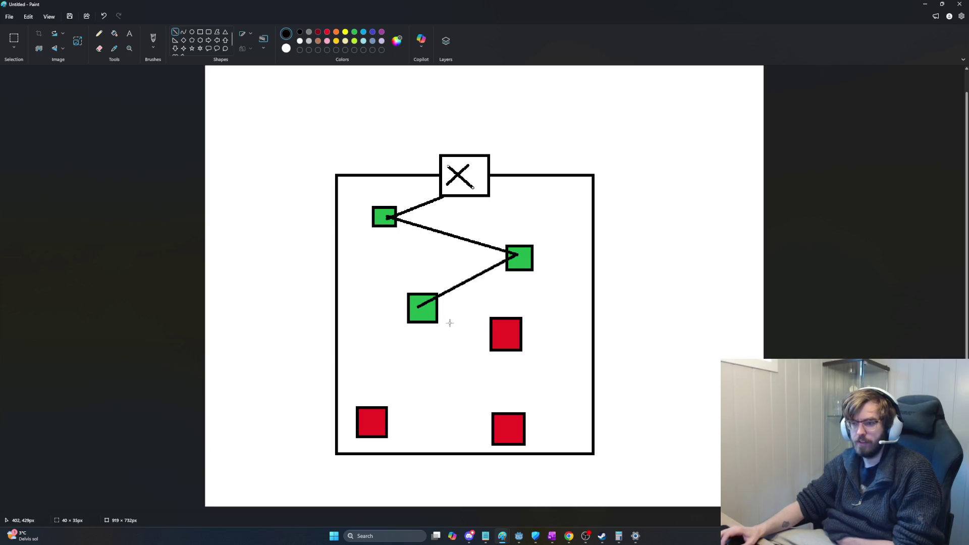
mouse_move(454, 330)
left_mouse_down()
mouse_move(458, 198)
mouse_move(475, 330)
left_mouse_up()
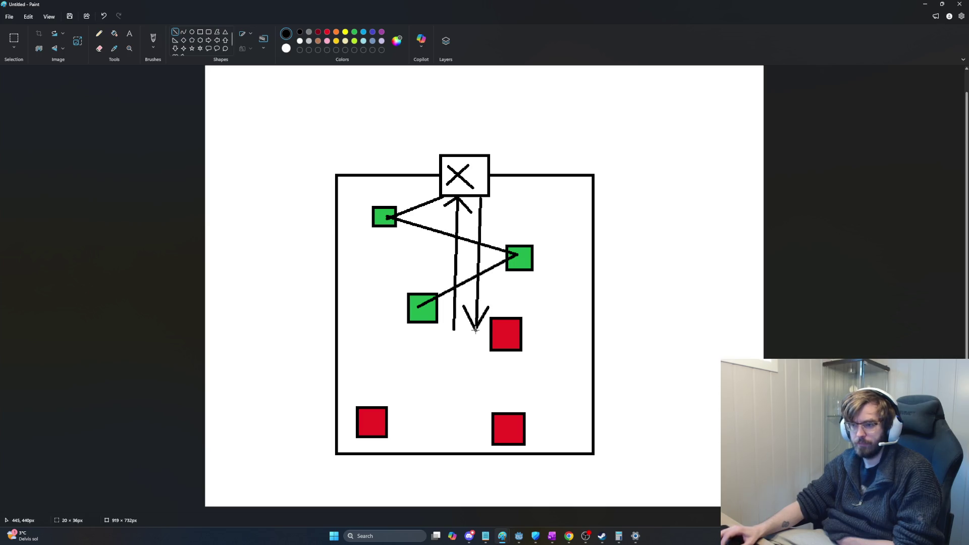
left_click(487, 246)
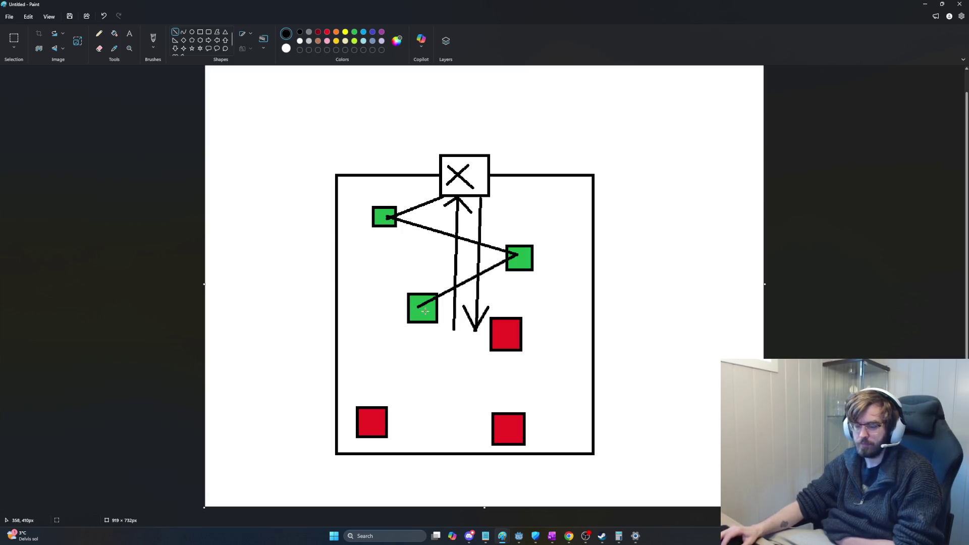
key("ctrl+z")
key("ctrl+z")
key("ctrl+z")
key("ctrl+z")
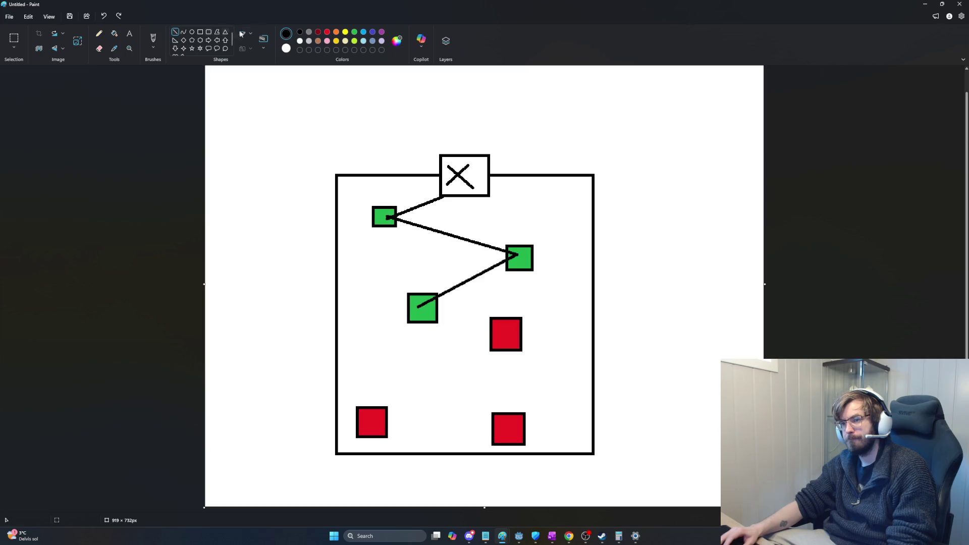
left_click(114, 33)
- Recolour the middle-right, bottom-left and bottom-right red squares green
left_click(355, 33)
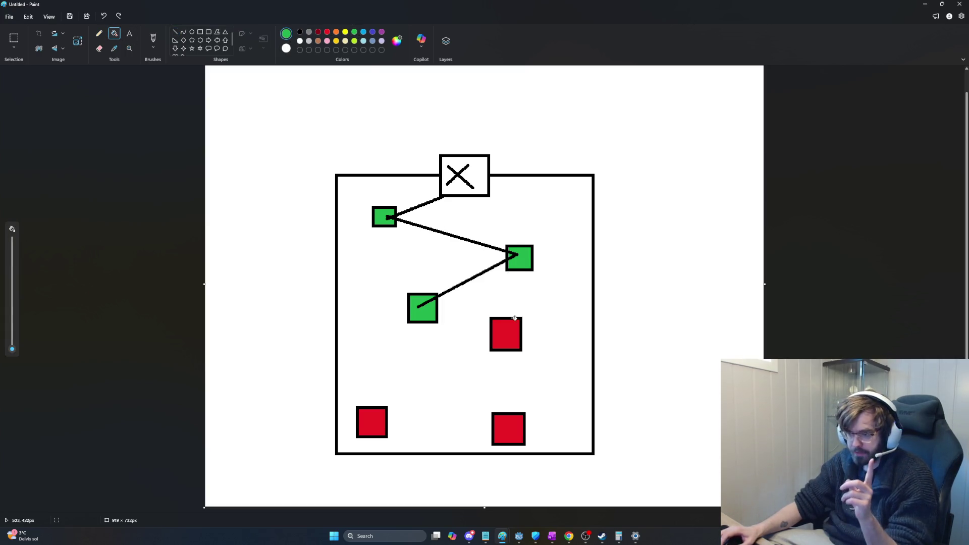
left_click(509, 337)
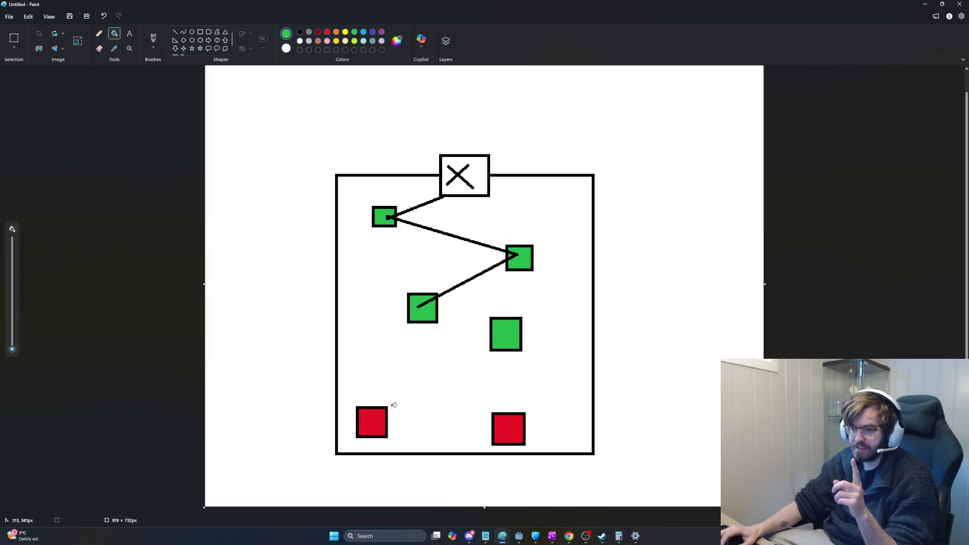
left_click(374, 421)
left_click(513, 424)
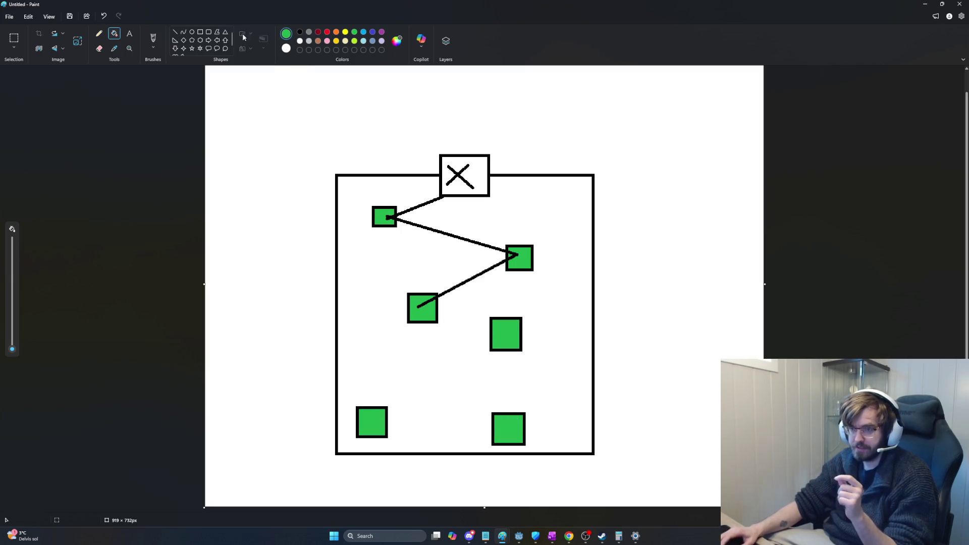
- Draw a black arrow running straight down from the X box past the frame
left_click(175, 32)
left_click(300, 33)
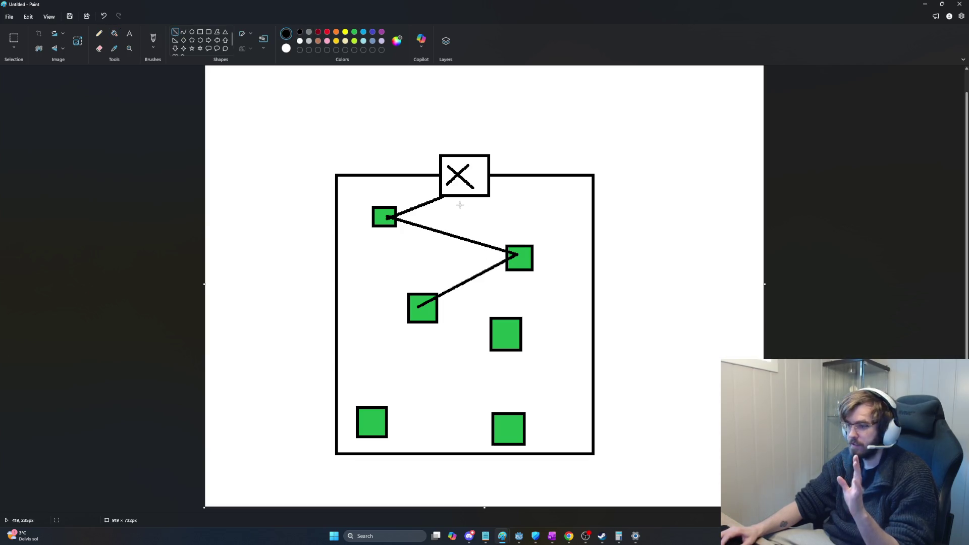
left_click_drag(460, 203, 463, 506)
key("ctrl+z")
left_click_drag(488, 471, 464, 500)
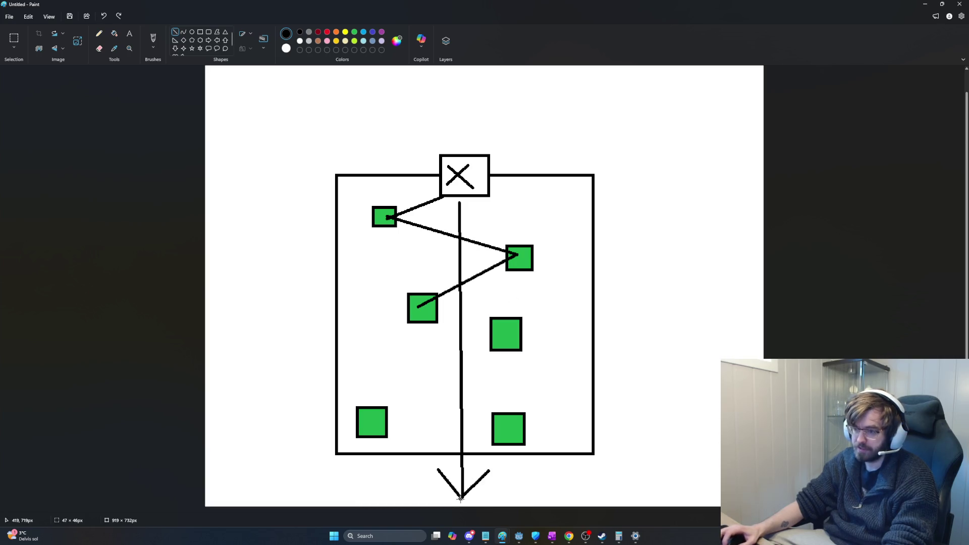
left_click(513, 143)
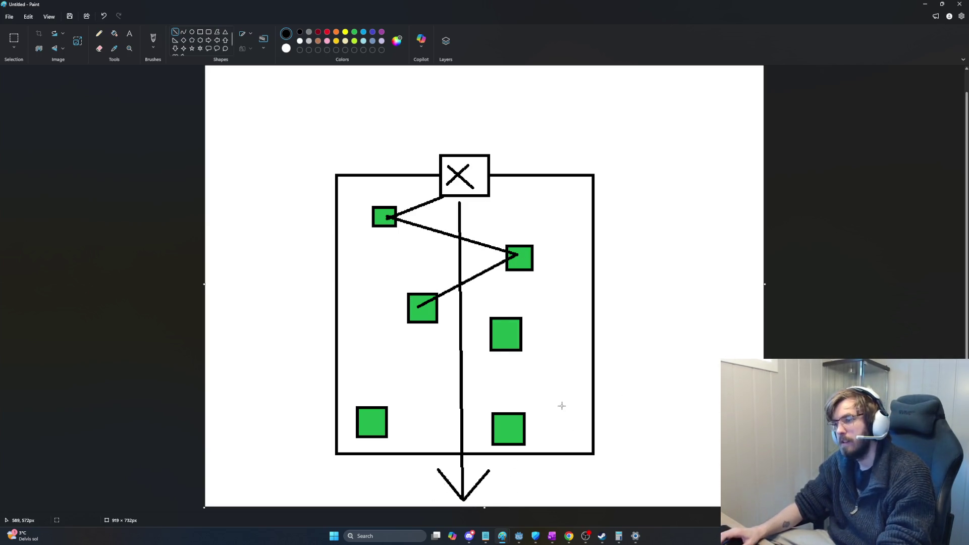
key("ctrl+z")
key("ctrl+z")
key("ctrl+z")
key("ctrl+z")
key("ctrl+z")
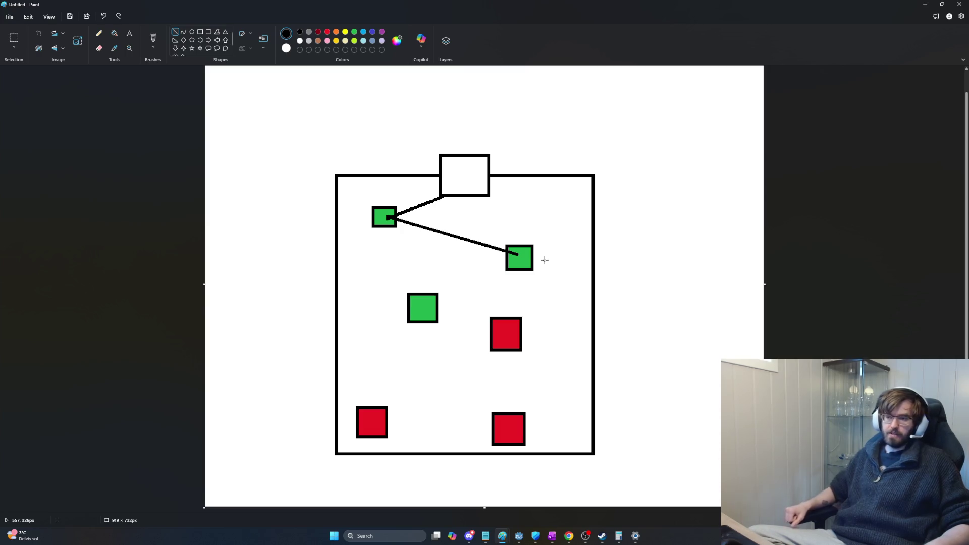
- Try and undo a vertical line with diagonals, then reconnect the right and middle green squares
mouse_move(458, 202)
left_mouse_down()
mouse_move(470, 268)
mouse_move(404, 519)
mouse_move(451, 520)
mouse_move(458, 505)
left_mouse_up()
left_click_drag(409, 423, 458, 505)
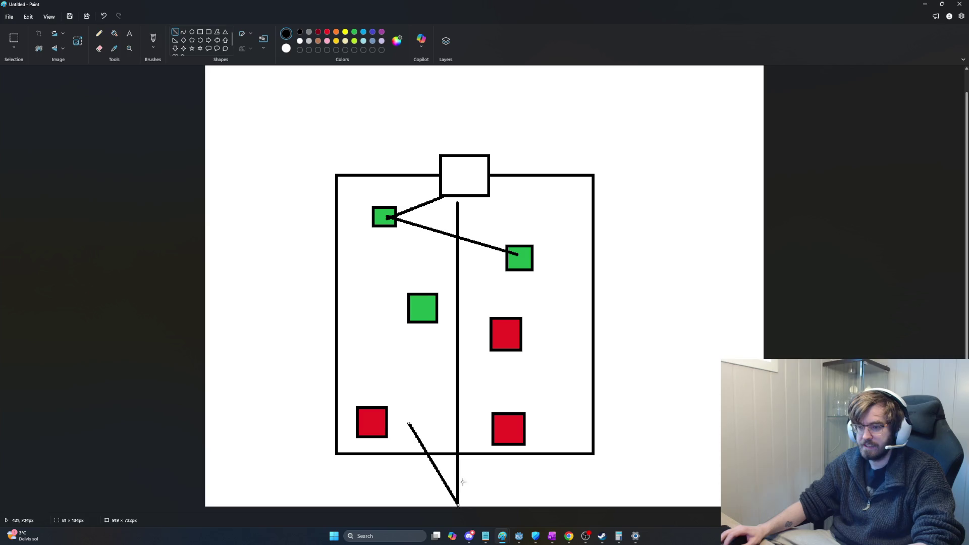
left_click_drag(507, 423, 458, 505)
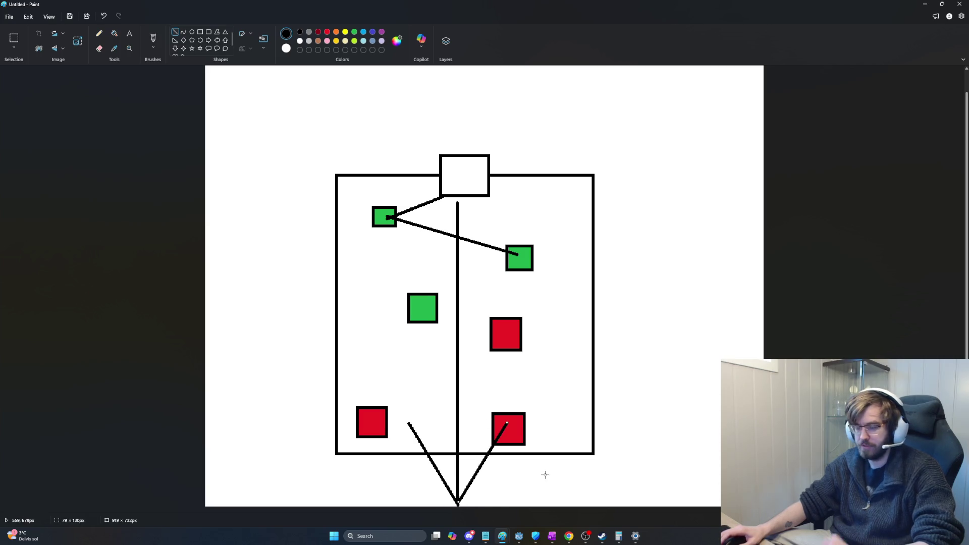
key("ctrl+z")
key("ctrl+z")
key("ctrl+z")
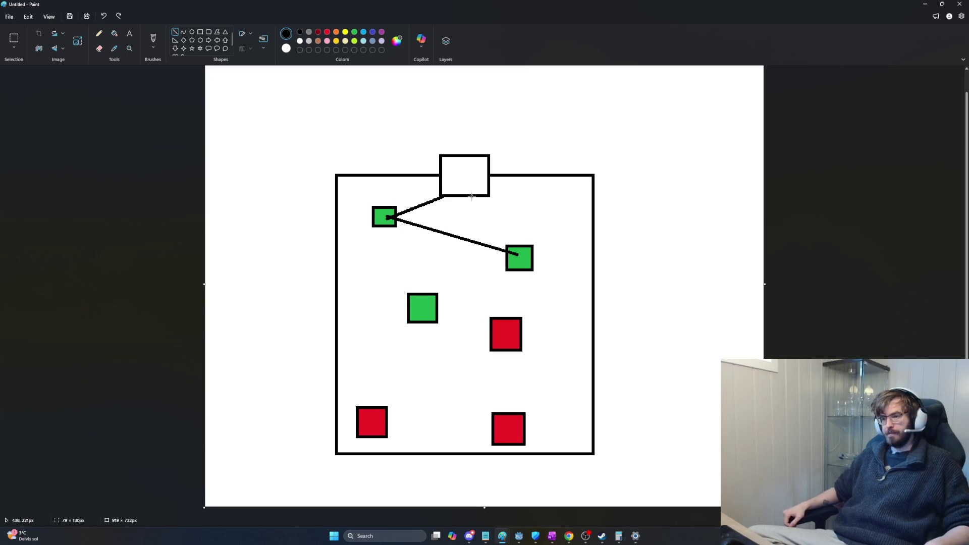
left_click(516, 255)
left_click_drag(516, 255, 420, 306)
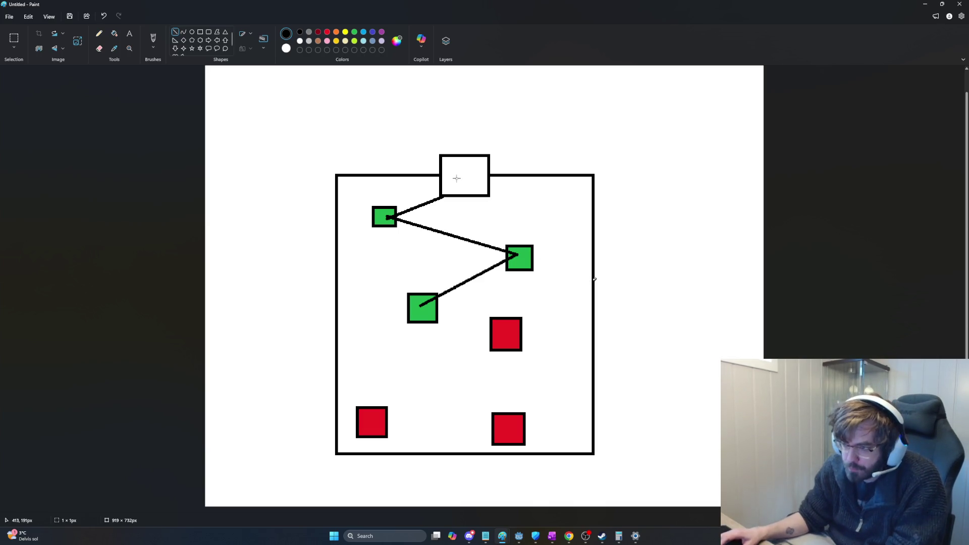
- Draw two vertical shaft walls from the top box down to the frame bottom
left_click_drag(457, 177, 458, 402)
left_click_drag(472, 178, 473, 401)
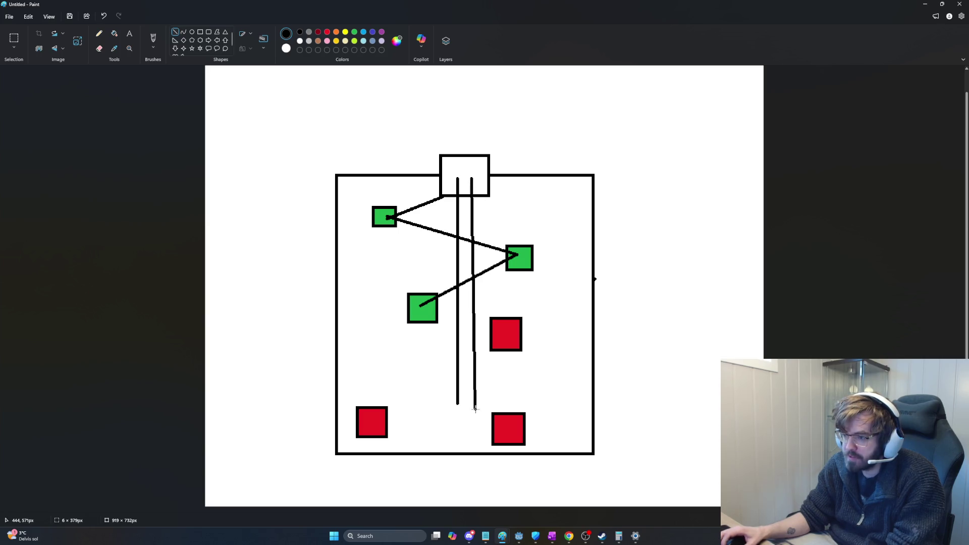
key("ctrl+z")
key("ctrl+z")
mouse_move(443, 178)
left_mouse_down()
mouse_move(447, 291)
mouse_move(423, 434)
mouse_move(443, 433)
left_mouse_up()
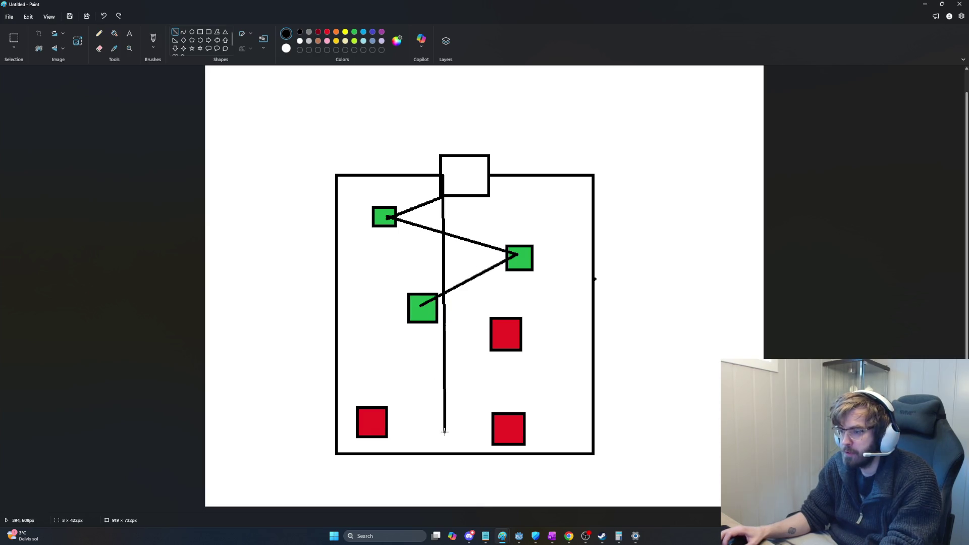
mouse_move(482, 180)
left_mouse_down()
mouse_move(475, 457)
mouse_move(483, 445)
mouse_move(487, 457)
mouse_move(443, 447)
mouse_move(443, 428)
left_mouse_up()
left_click(324, 82)
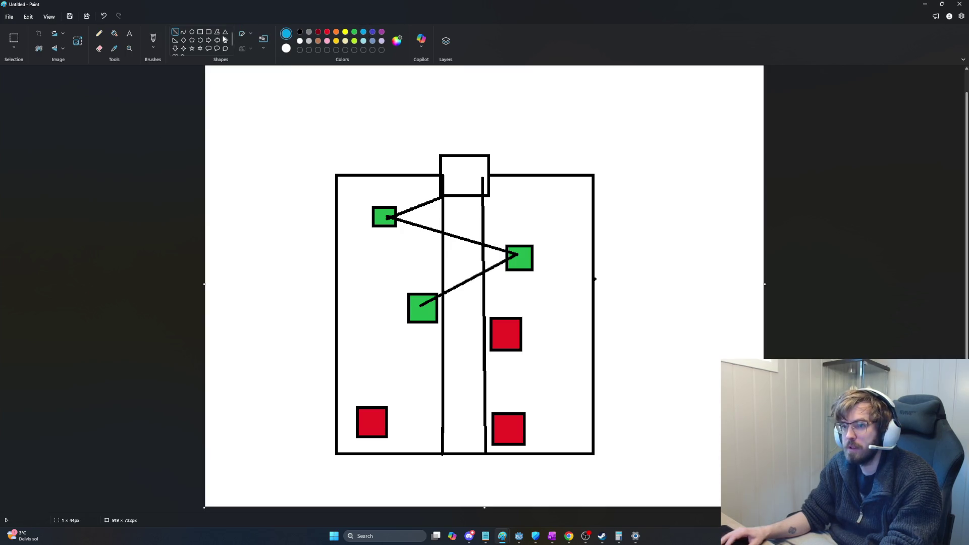
- Fill the strip between the shaft walls blue in three parts
left_click(114, 33)
left_click(482, 341)
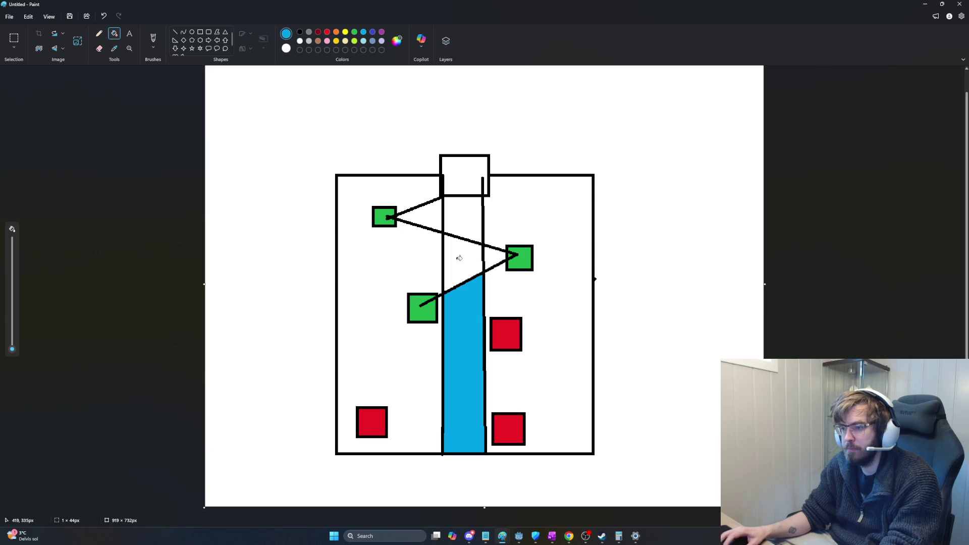
left_click(460, 260)
left_click(475, 208)
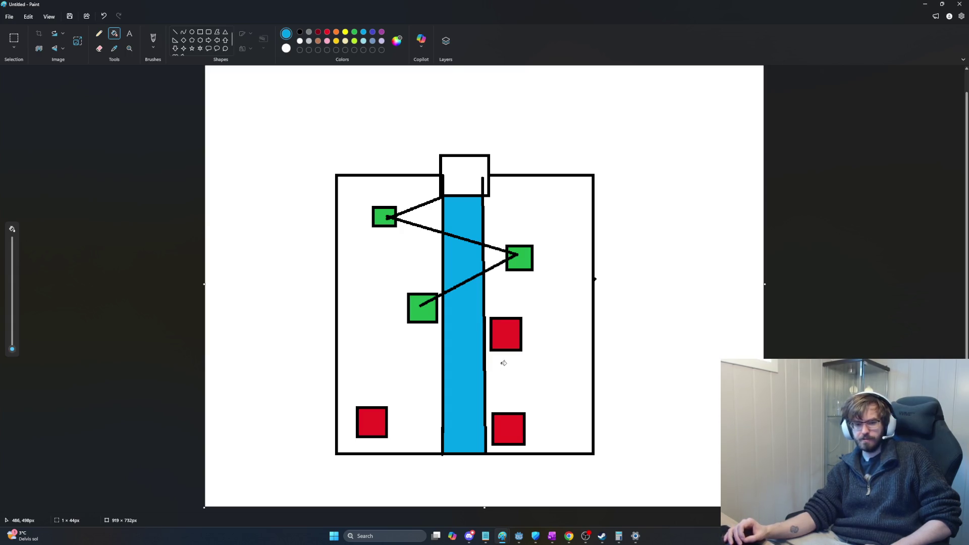
left_click(201, 32)
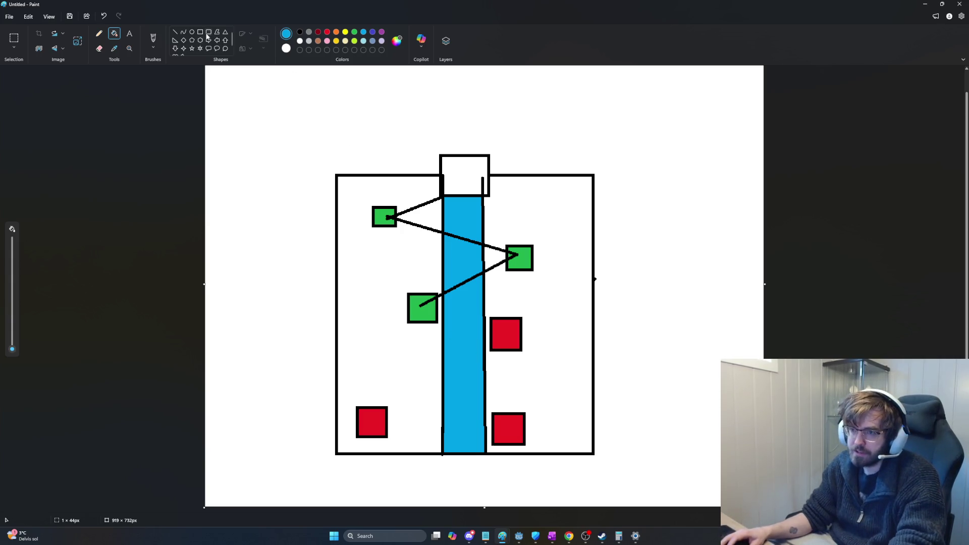
- Try blue, dark-red and green outlined rectangles near the shaft bottom, undoing each
left_click_drag(416, 416, 433, 431)
key("ctrl+z")
left_click(318, 32)
key("ctrl+z")
left_click(336, 32)
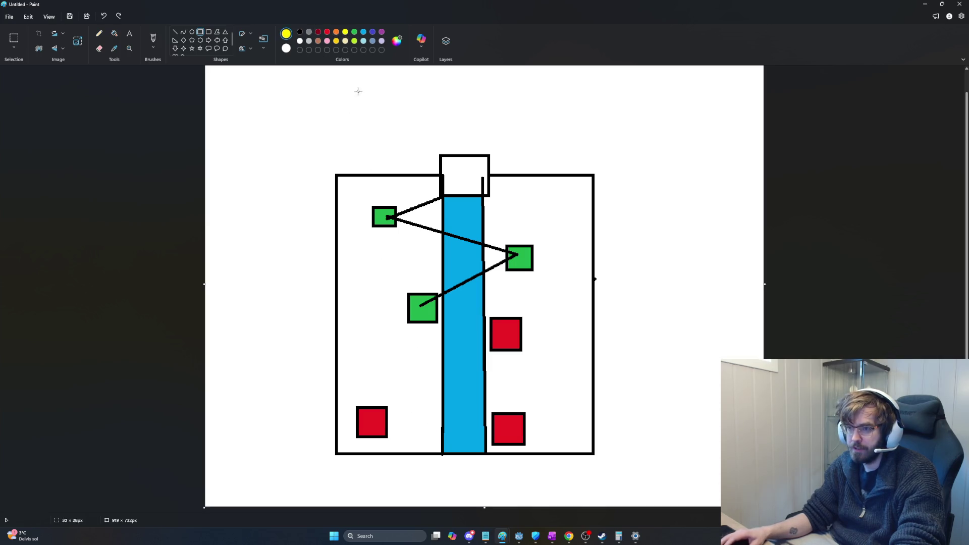
left_click(354, 32)
left_click_drag(407, 409, 431, 432)
key("ctrl+z")
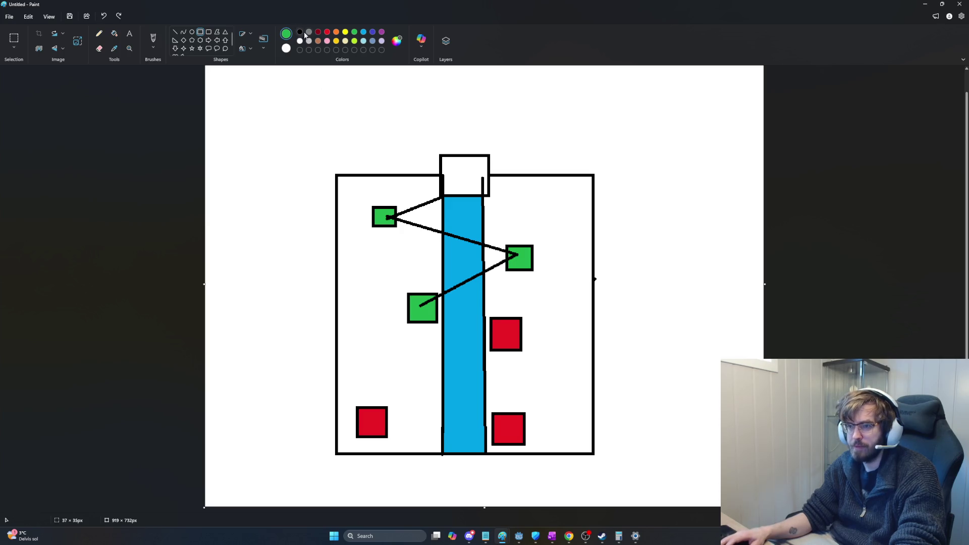
- Draw a small grey-outlined white square at the bottom of the blue shaft
left_click_drag(458, 416, 476, 443)
key("ctrl+z")
left_click(275, 396)
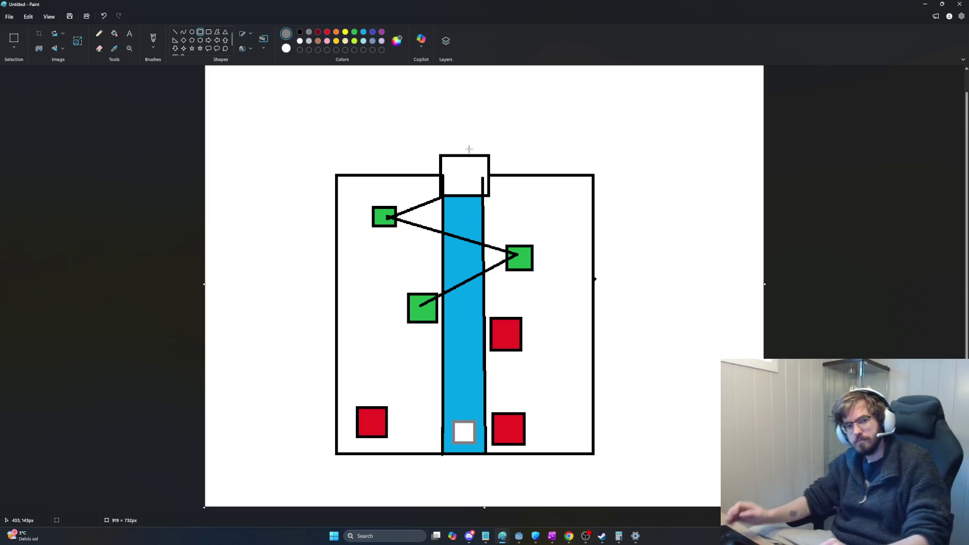
key("alt+Tab")
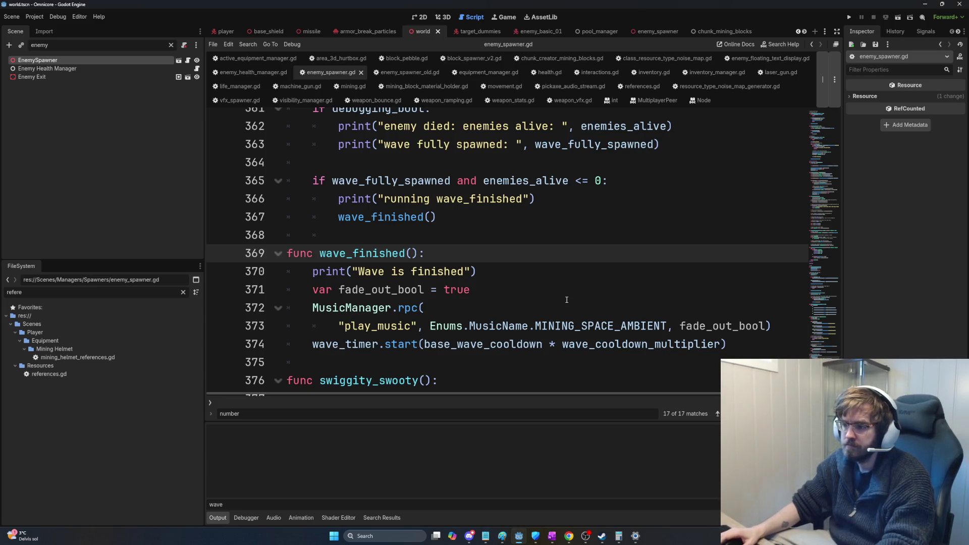
- Add 'Added wave_cooldown_multiplier' under Week 11 in the Daily Task Log
scroll(567, 300, "down", 1)
key("alt+Tab")
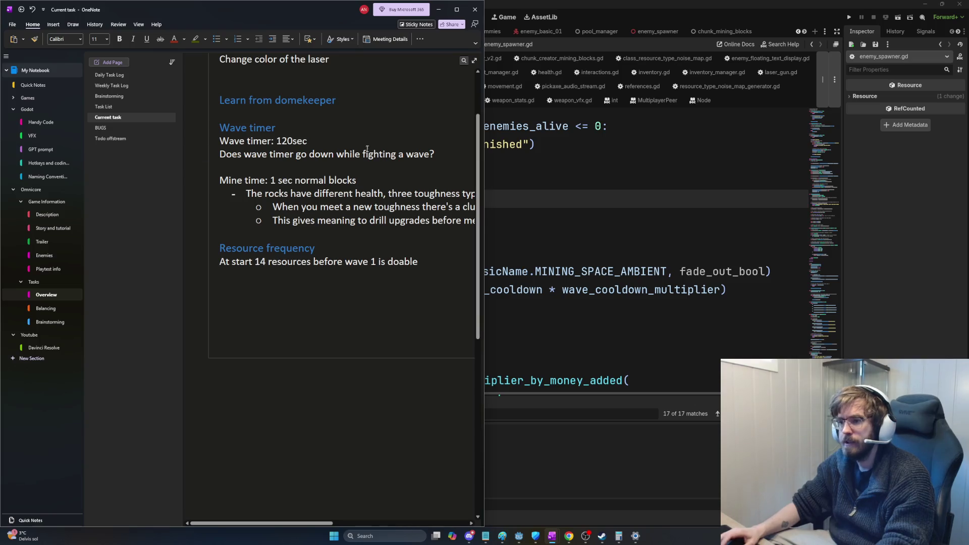
left_click(136, 83)
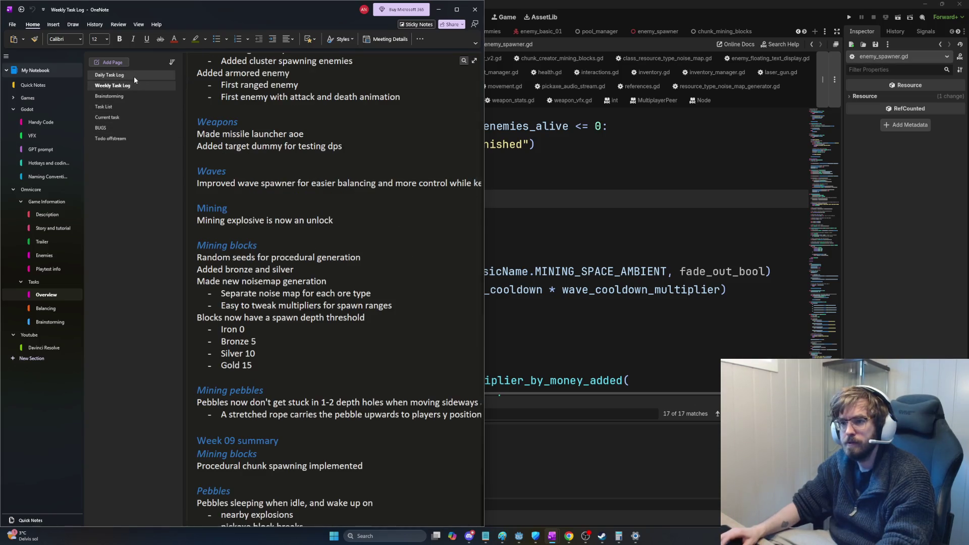
left_click(134, 76)
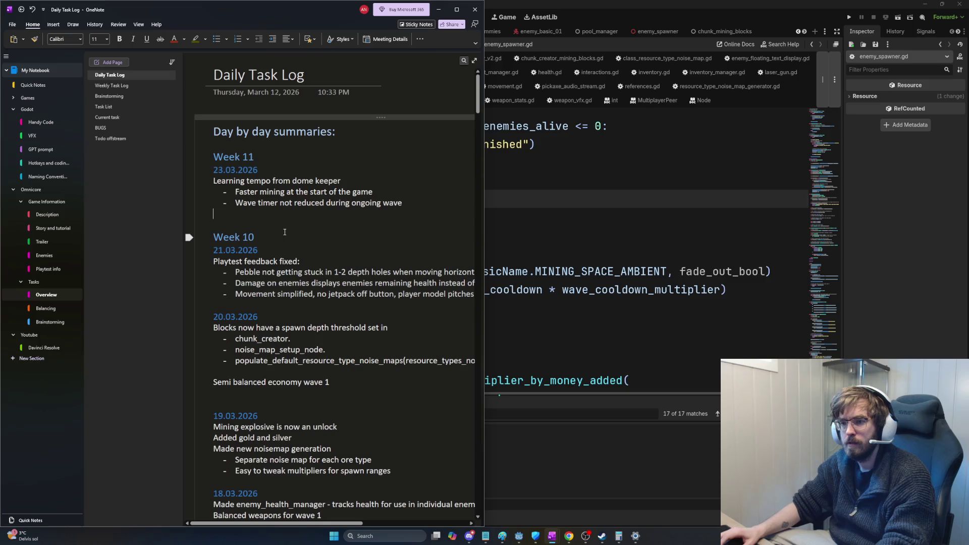
key("Return")
type("Added multip")
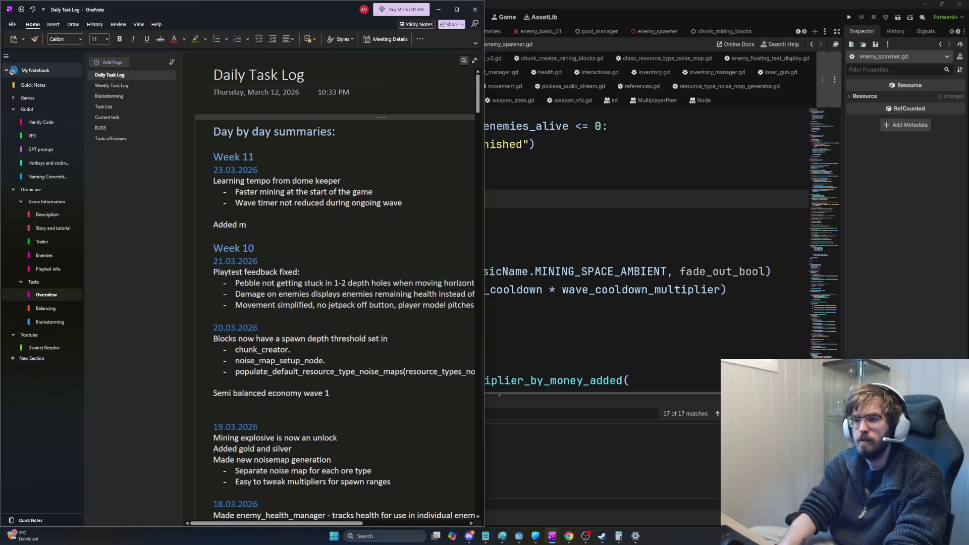
type("ve_cooldown")
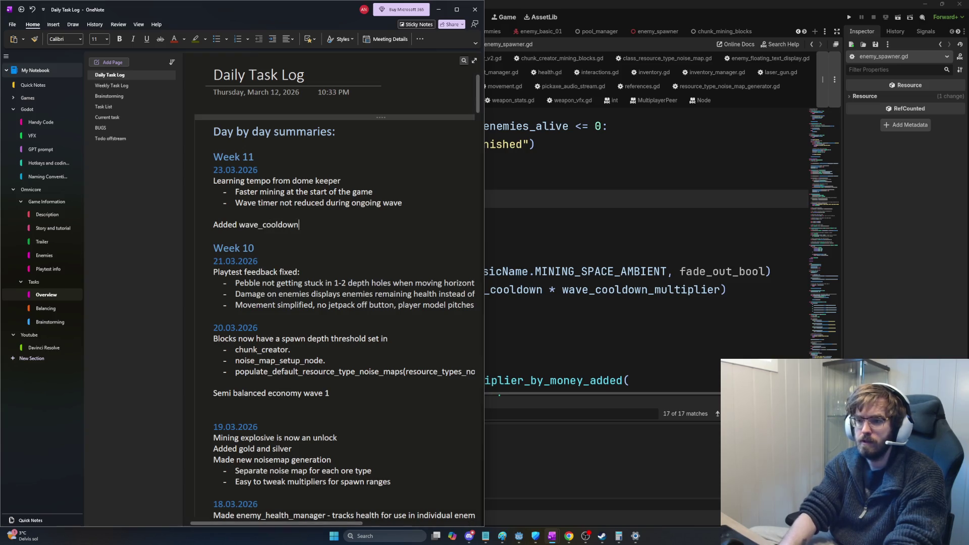
type("_multiplier")
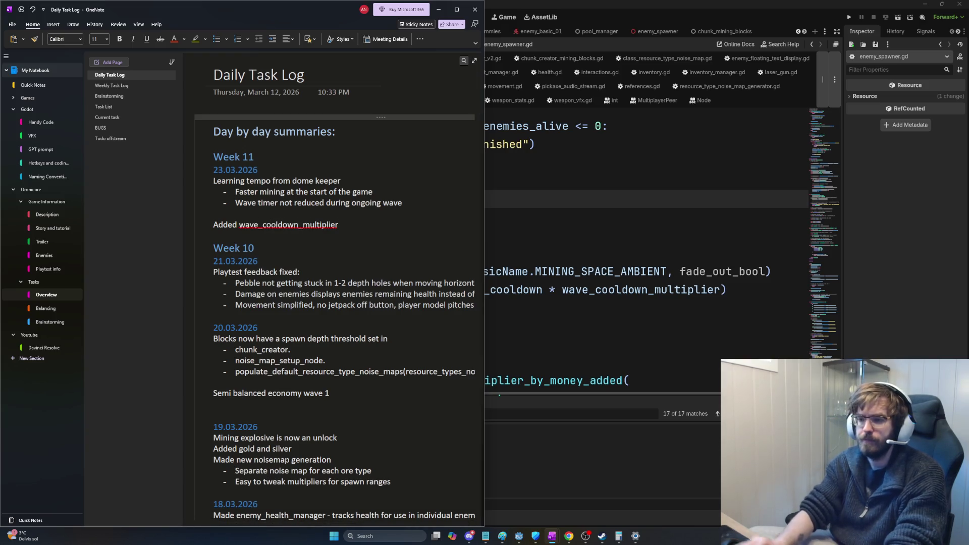
right_click(264, 229)
left_click(303, 282)
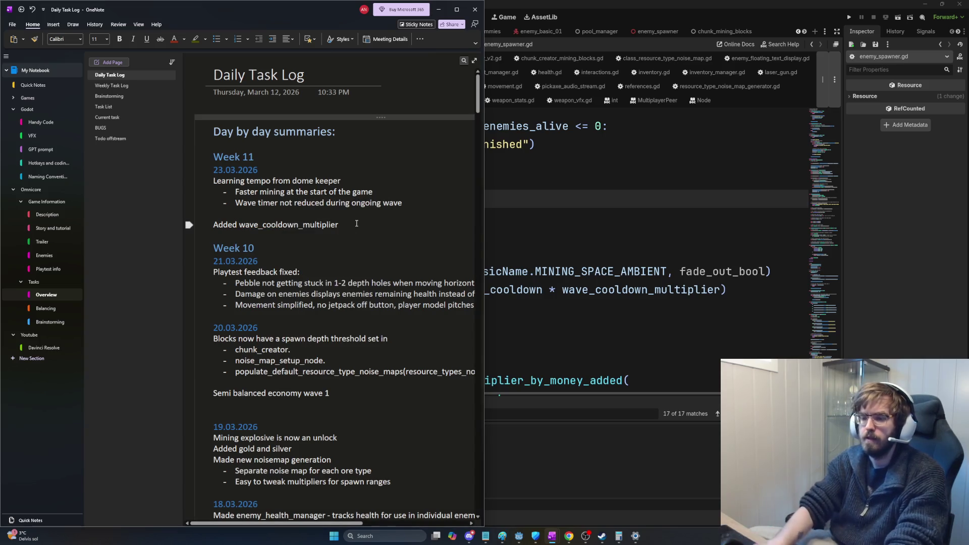
- Add a dash bullet: more resources gathered gives more mining time, travelling further to reach new resources
key("Return")
type("- The mor")
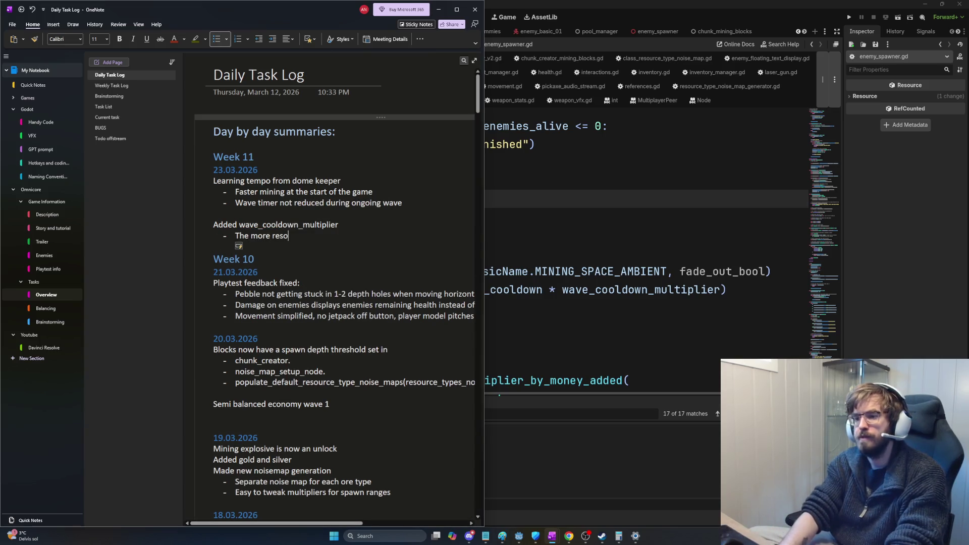
type("gathe")
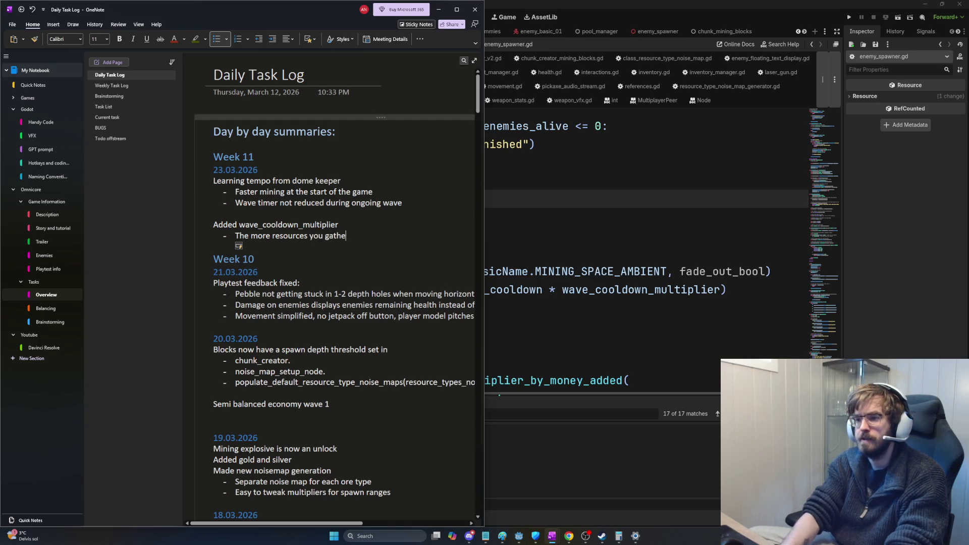
type("r, the more time you g")
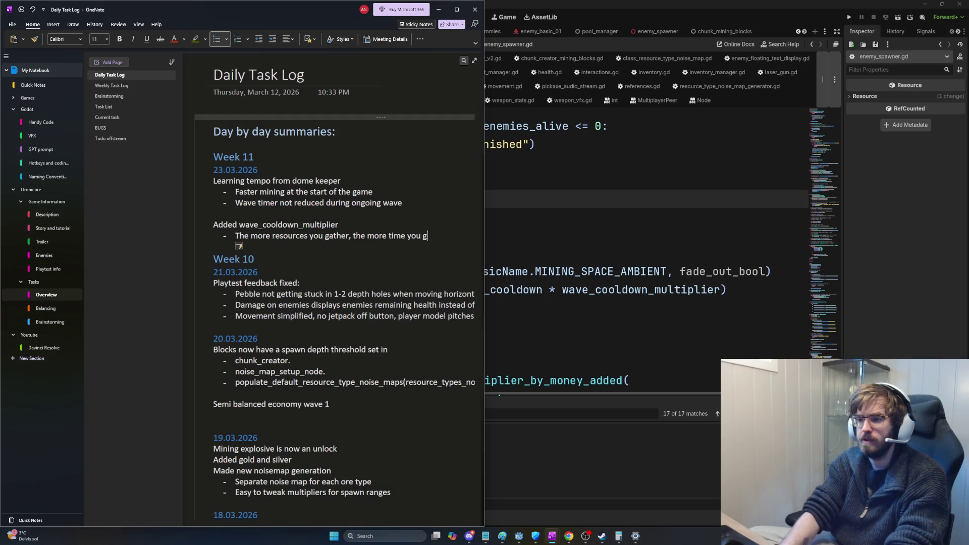
type("et to mine since you ")
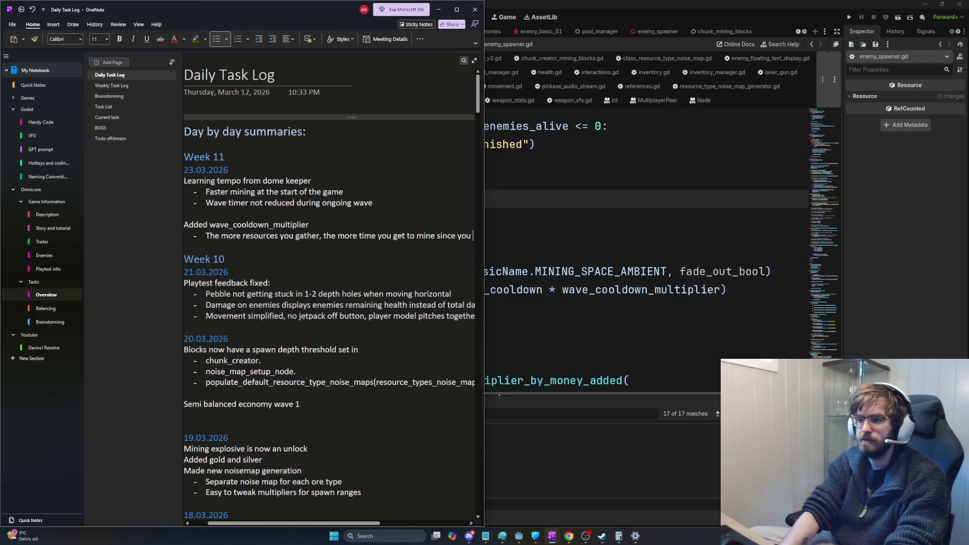
type("have to travel farther")
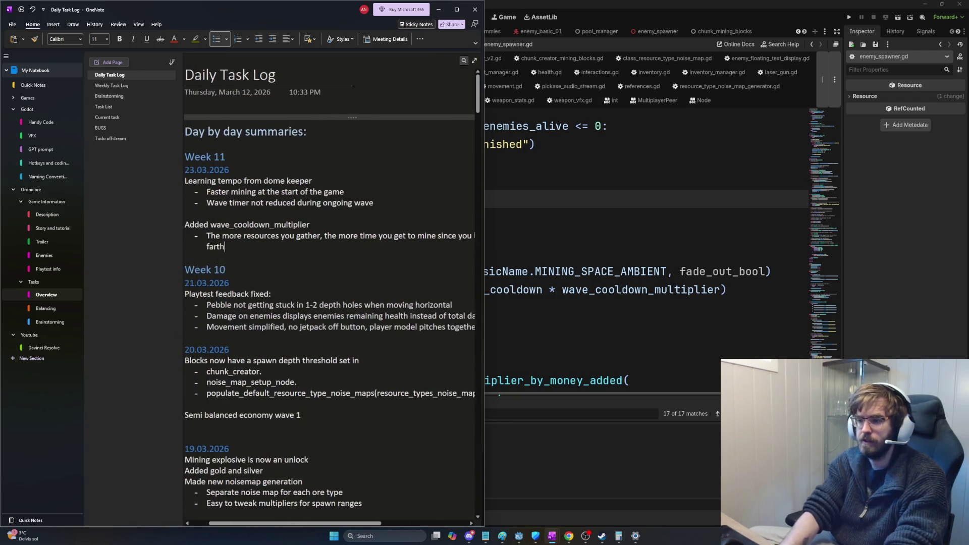
key("BackSpace")
key("BackSpace")
key("BackSpace")
type("urtbner")
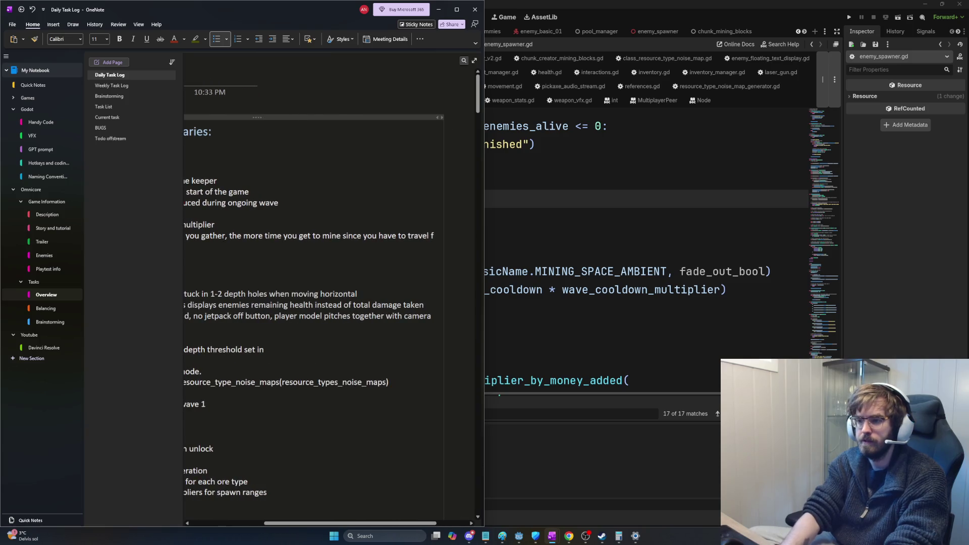
key("BackSpace")
key("BackSpace")
key("BackSpace")
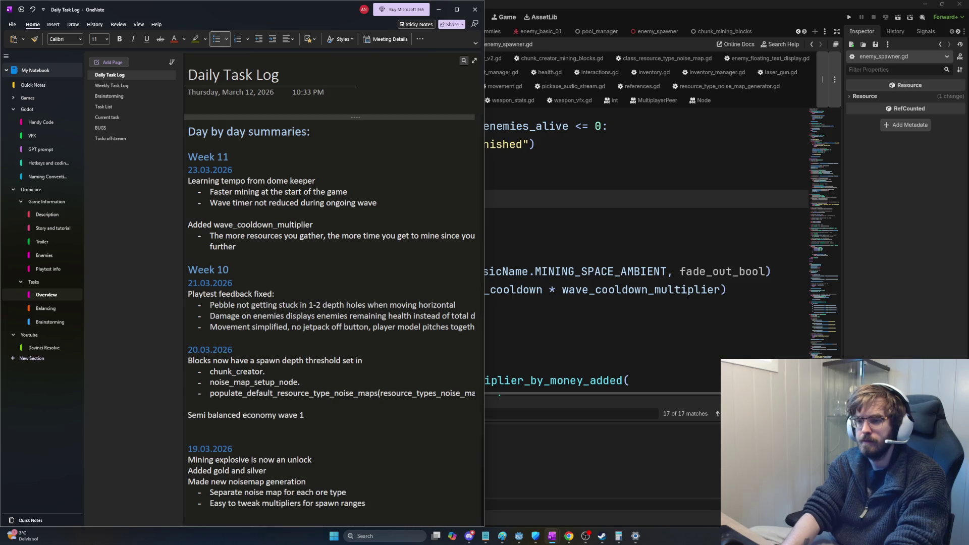
type("to reach new resources")
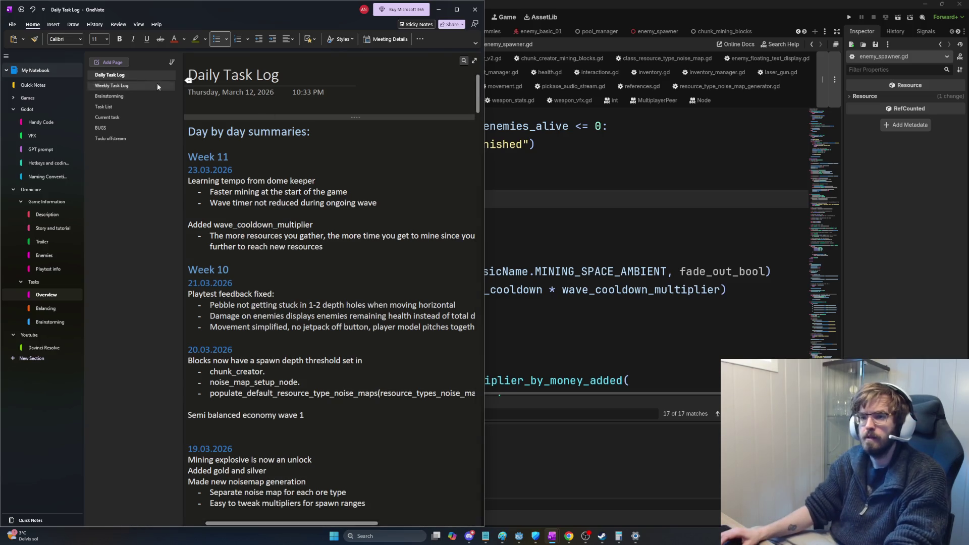
- Under Waves in the Weekly Task Log, add that the wave timer increases with resources gathered
left_click(107, 86)
scroll(293, 201, "up", 5)
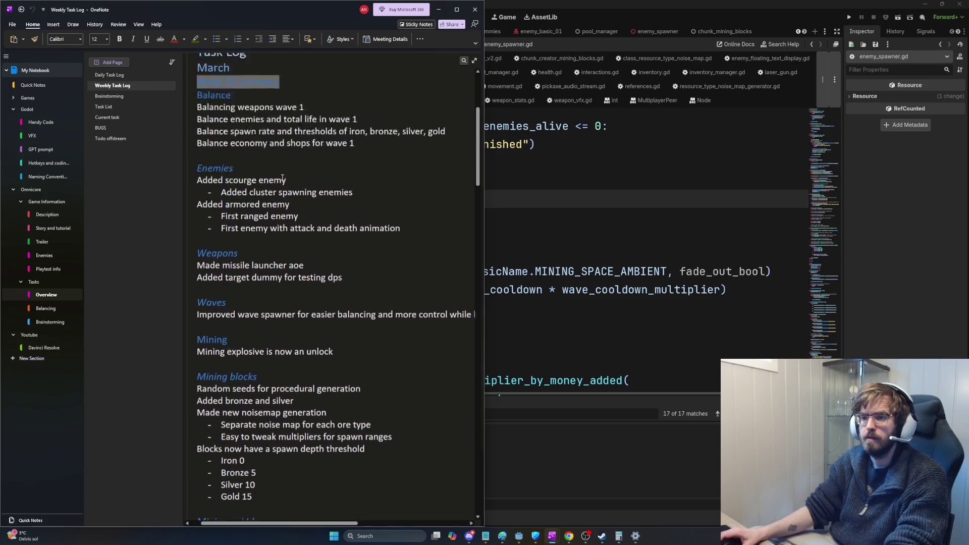
scroll(293, 201, "down", 3)
scroll(293, 201, "down", 3)
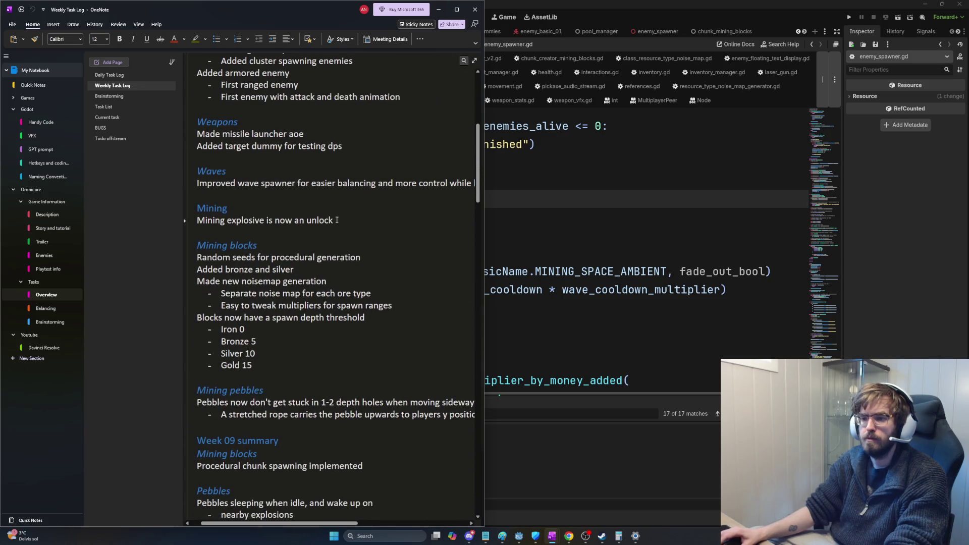
scroll(342, 226, "down", 3)
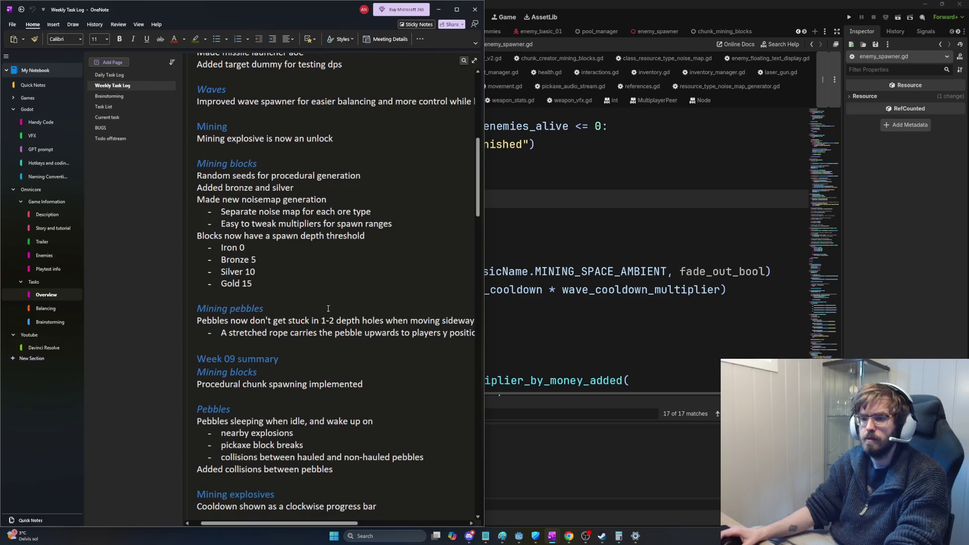
scroll(328, 309, "up", 3)
left_click(247, 195)
key("Return")
type("Wave timer is slight")
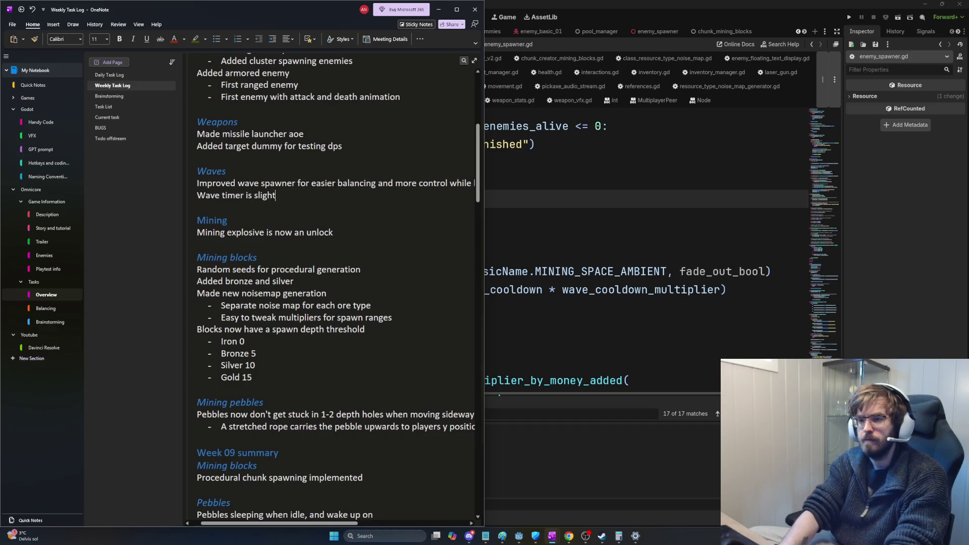
type("ly increased by the number of resources gfat")
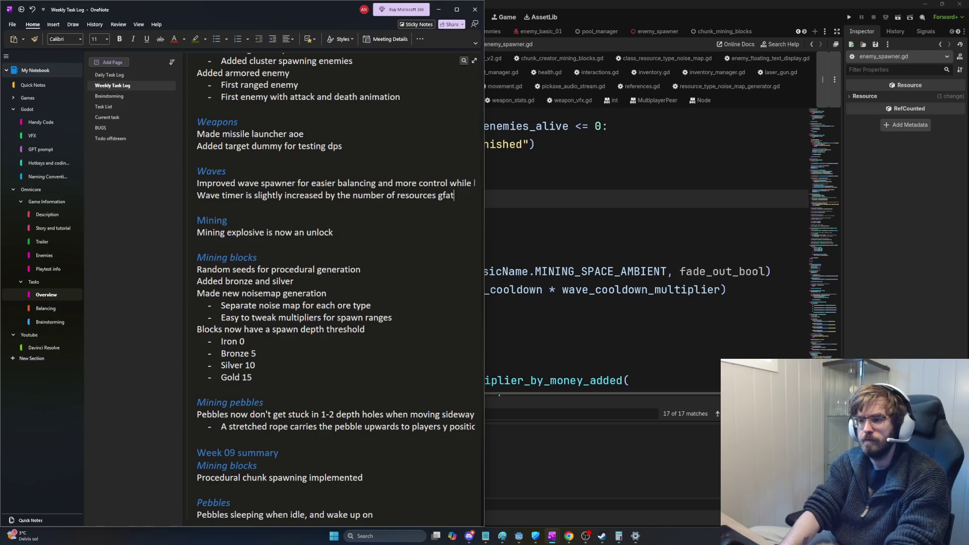
key("BackSpace")
key("BackSpace")
key("BackSpace")
type("athered bty")
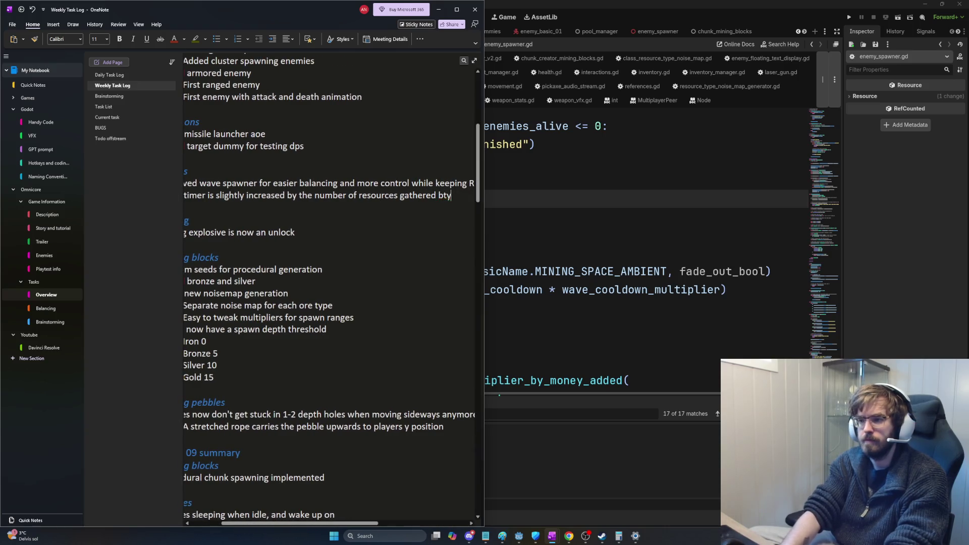
type("he players")
key("Return")
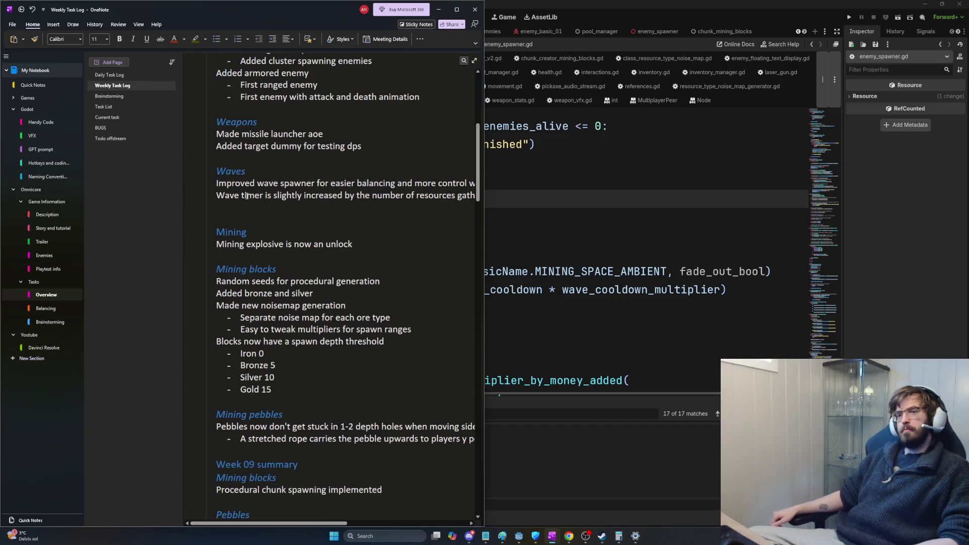
- Open the Current task page, scroll to its top, and maximize the OneNote window
left_click(110, 116)
left_click(112, 107)
left_click(120, 118)
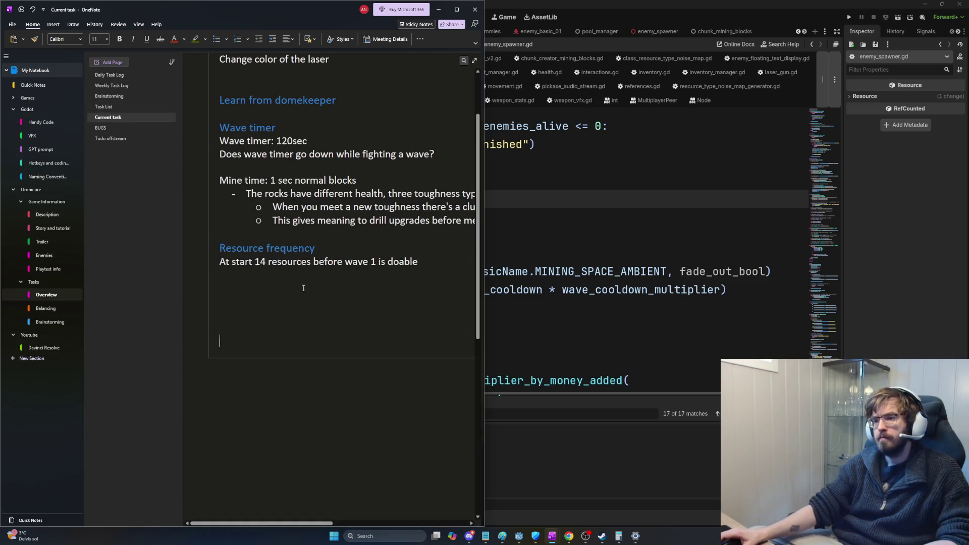
scroll(313, 307, "up", 3)
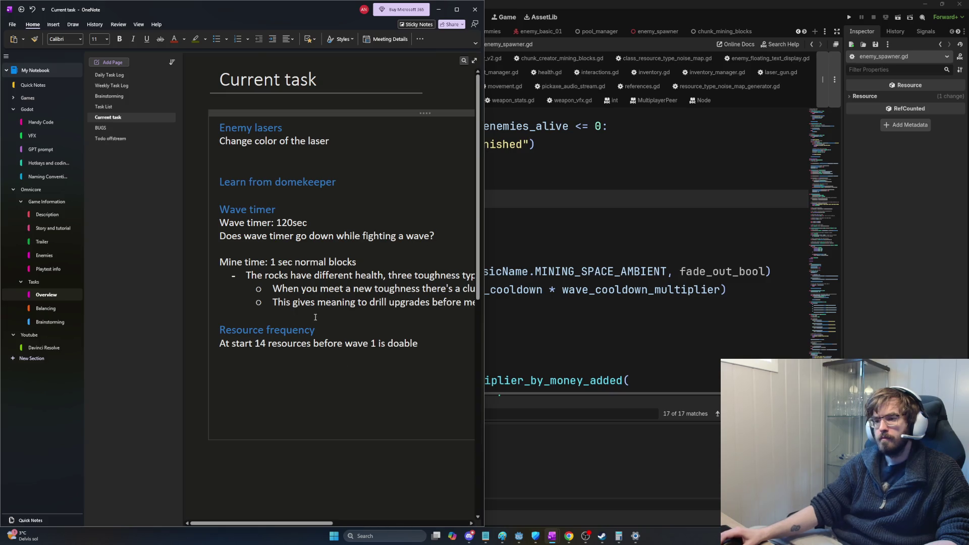
scroll(298, 527, "right", 1)
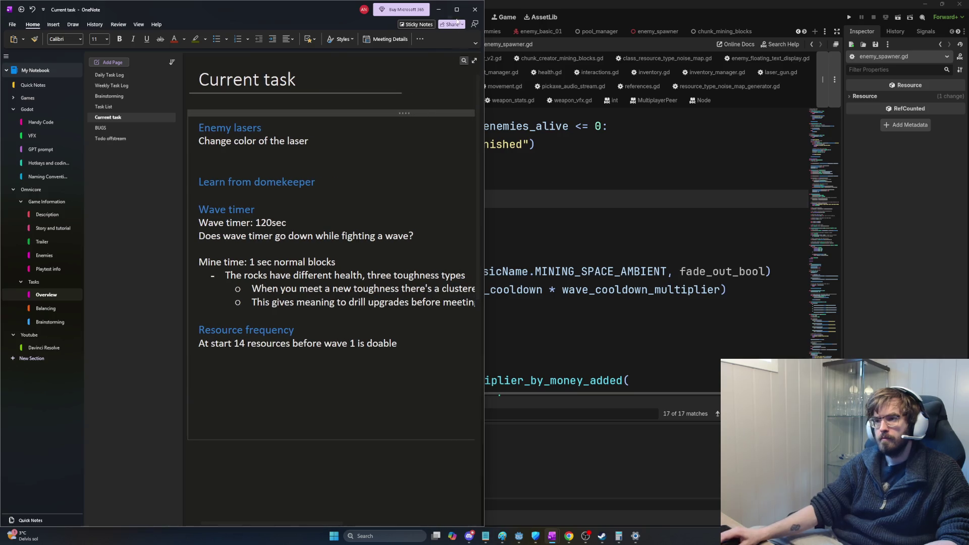
key("super+Up")
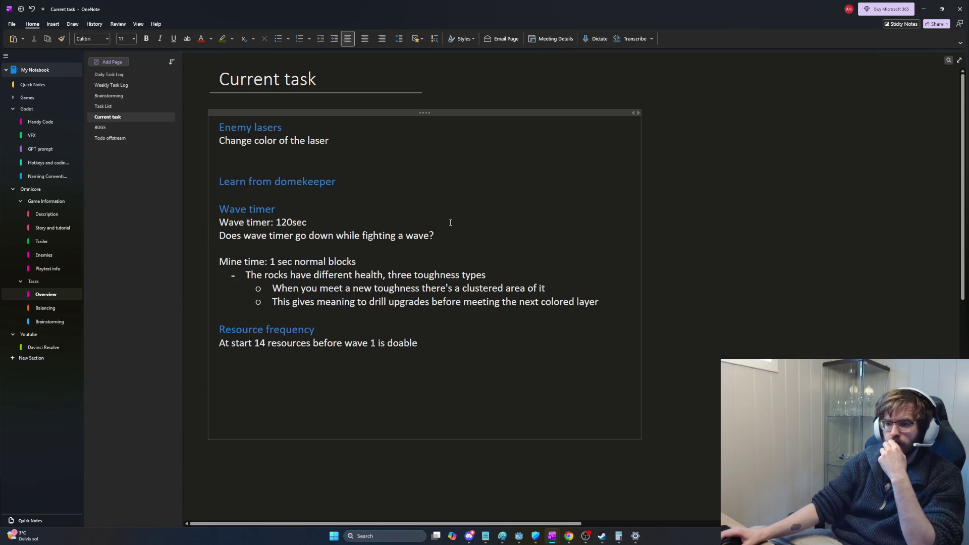
- Highlight the toughness types line and its two toughness-layer sub-bullets to review them
left_click_drag(246, 276, 507, 274)
left_click(508, 274)
mouse_move(610, 299)
left_mouse_down()
mouse_move(264, 283)
mouse_move(275, 289)
left_mouse_up()
left_click(277, 289)
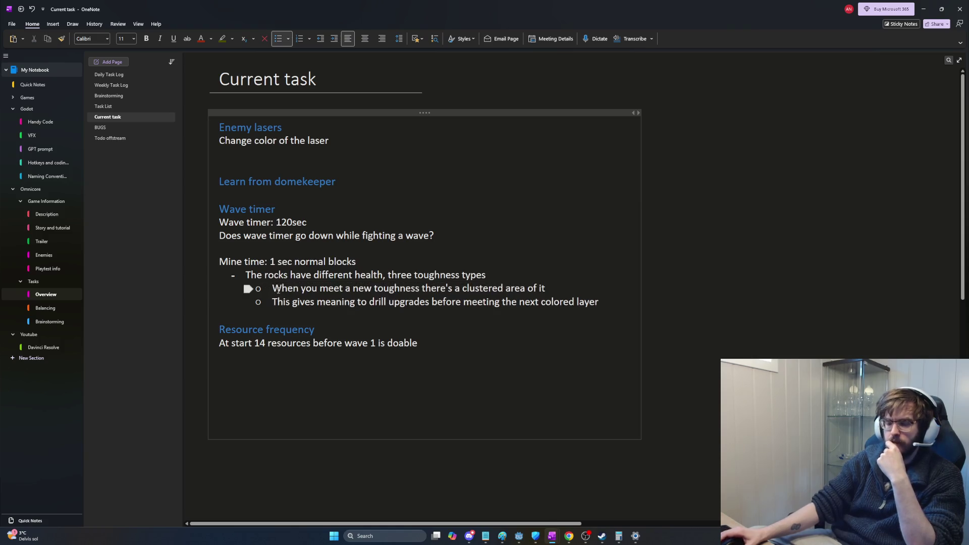
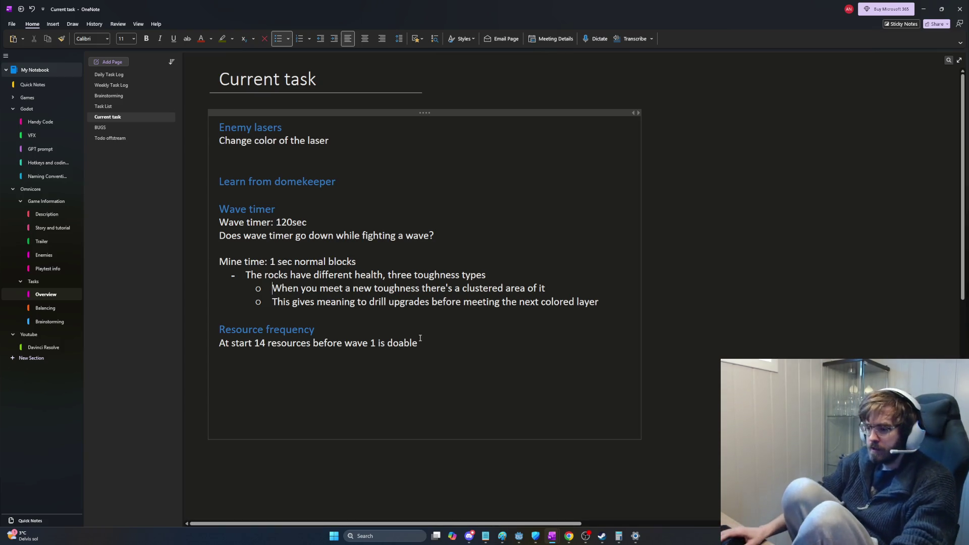
- Launch Dome Keeper from the Steam icon on the taskbar over the OneNote notes
left_click(602, 536)
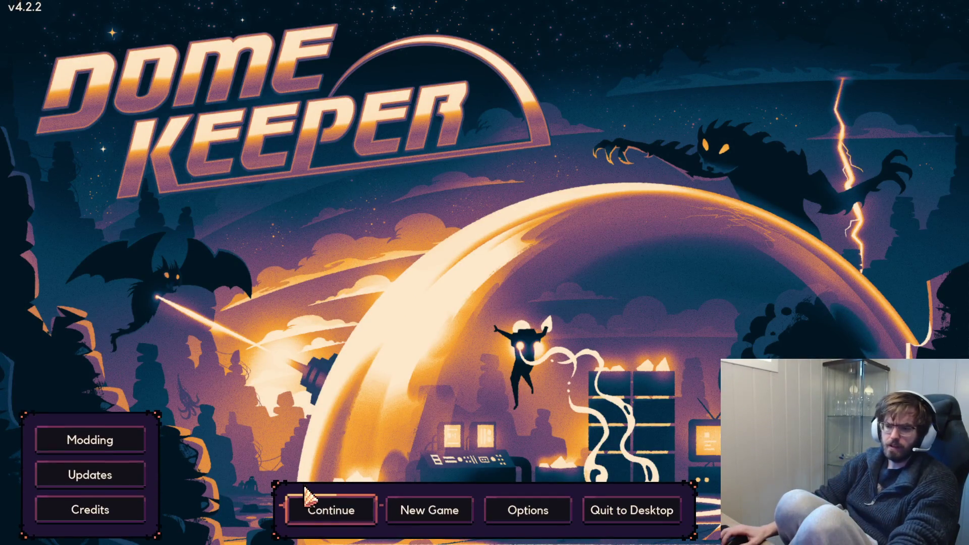
- Choose New Game on the Dome Keeper main menu to reach the run setup screen
left_click(426, 516)
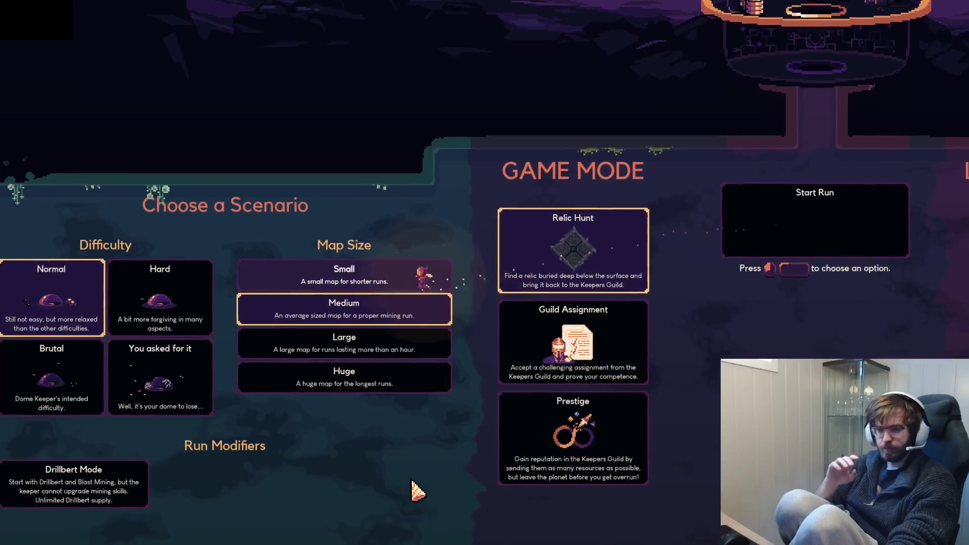
- Select the Small map size and start the Relic Hunt run
key("space")
key("d")
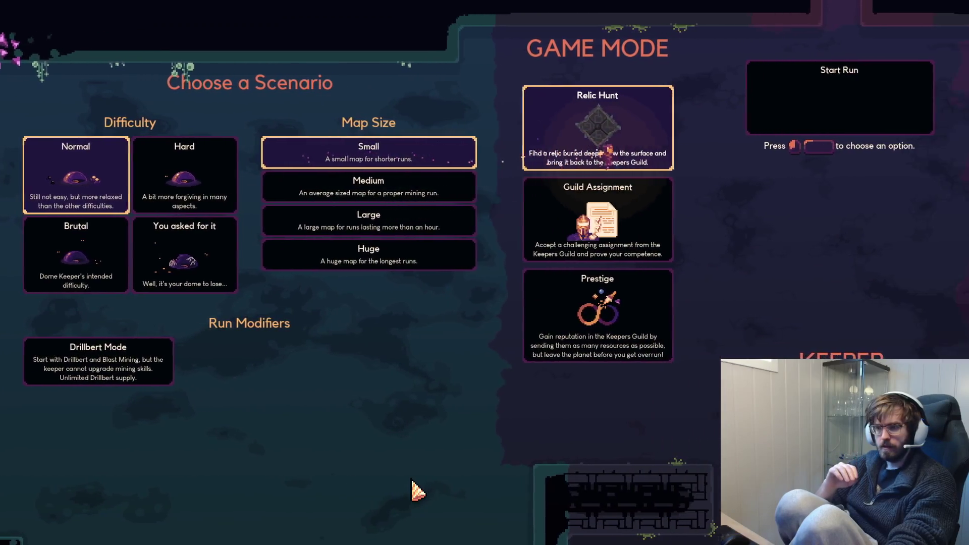
key("d")
key("space")
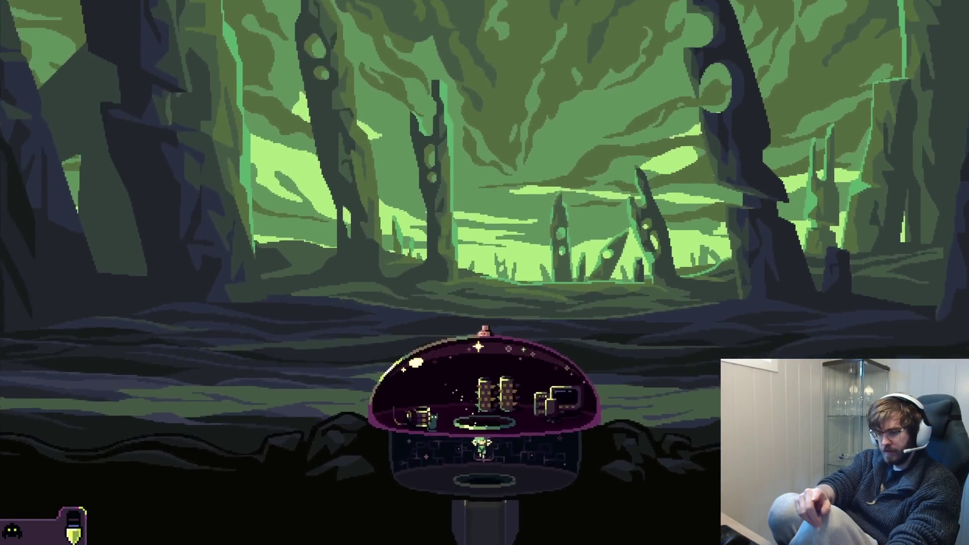
- Drop out of the dome and drill a shaft straight down, mining at its bottom
key("s")
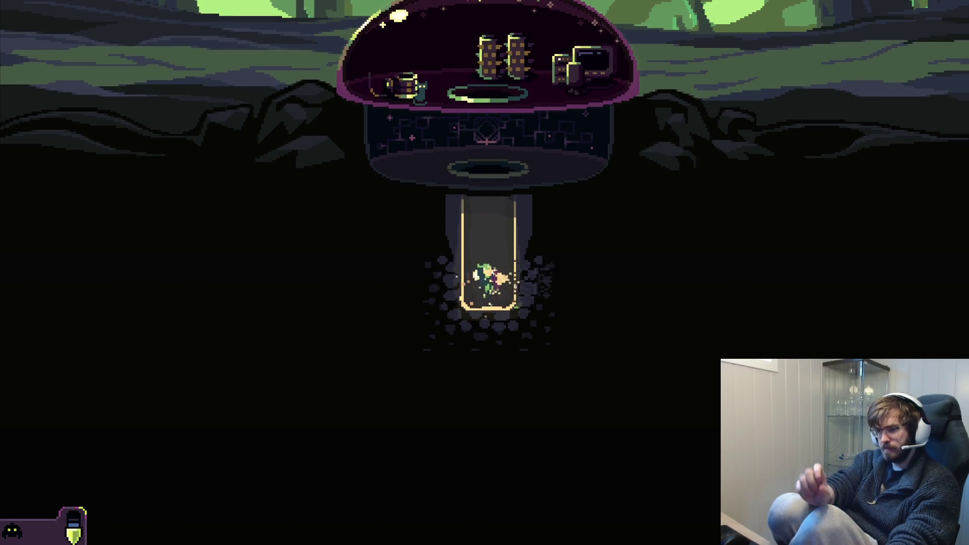
key("s")
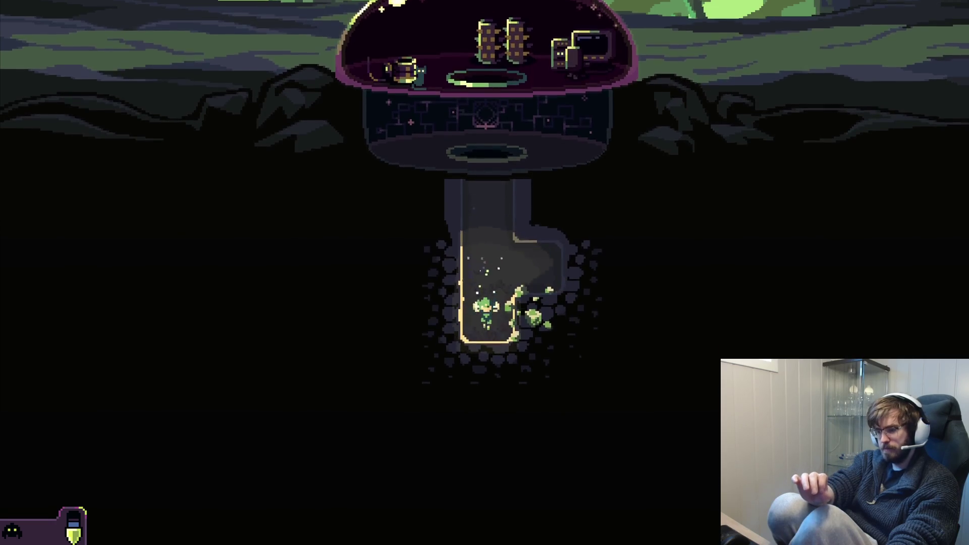
key("s")
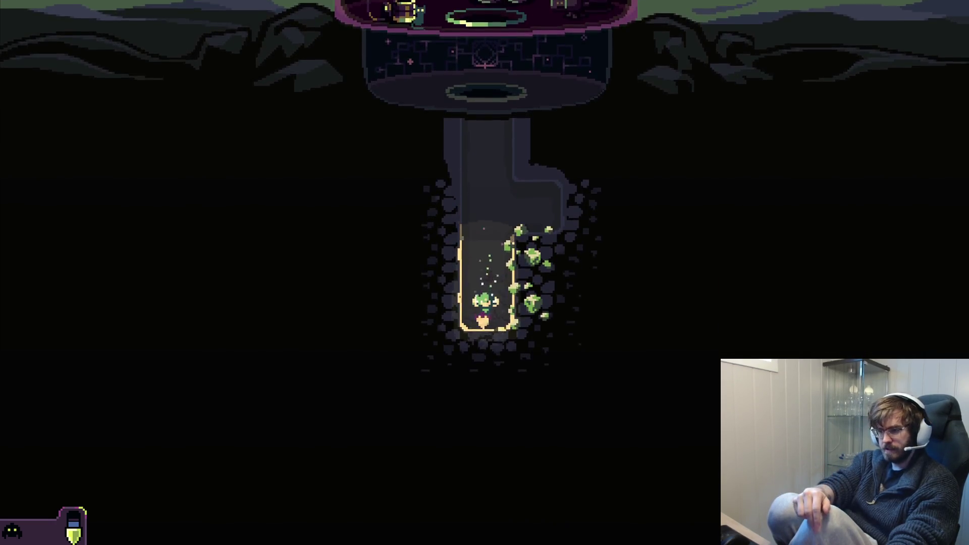
key("s")
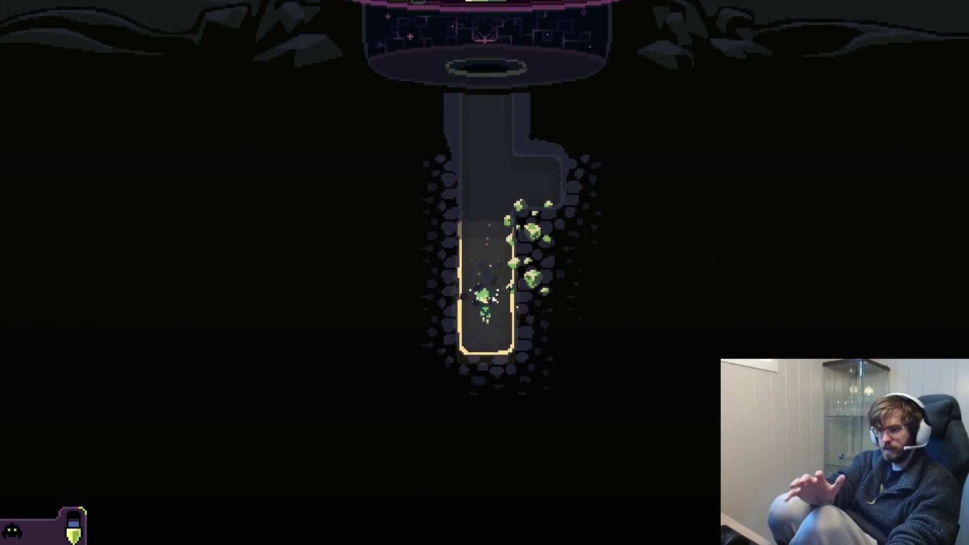
key("s")
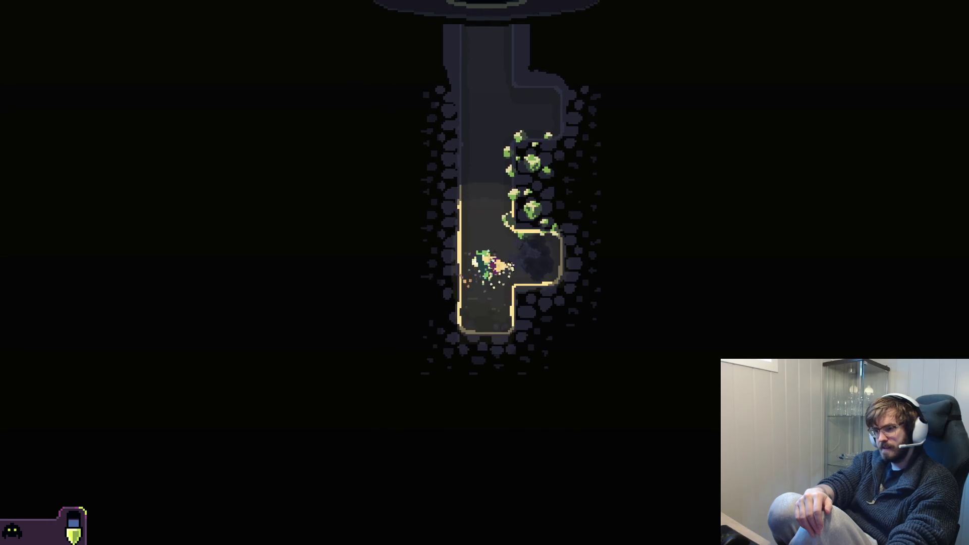
key("s")
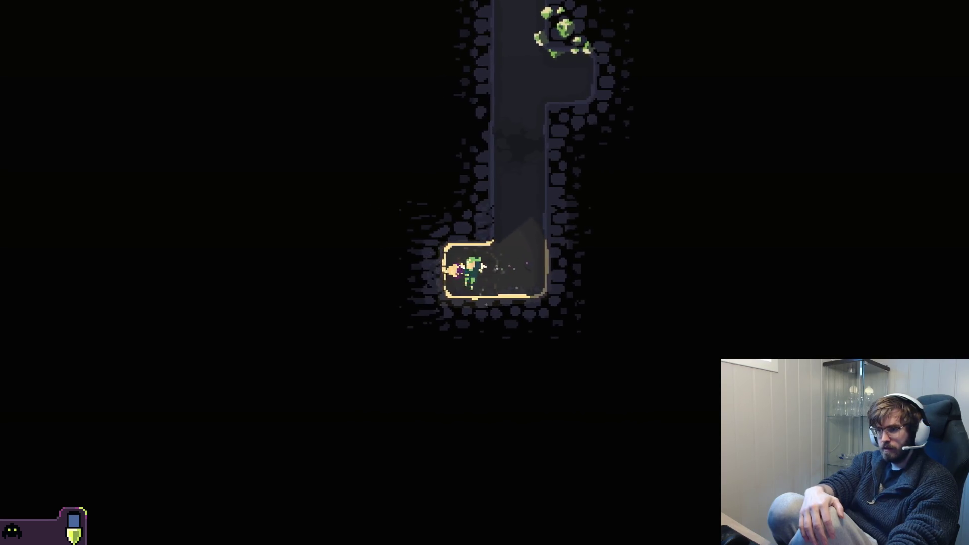
- Widen the bottom side tunnel, fly up the shaft and dig a notch to the right
key("d")
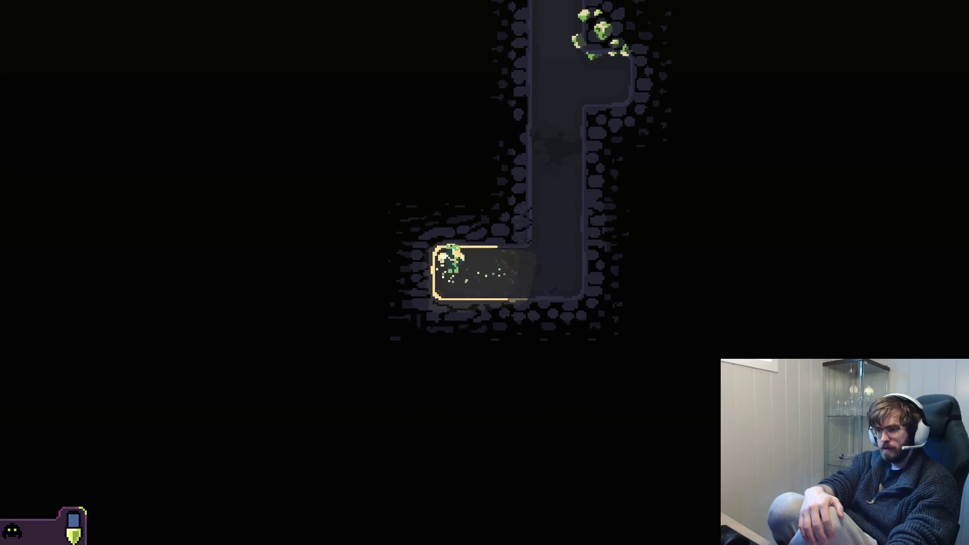
key("w")
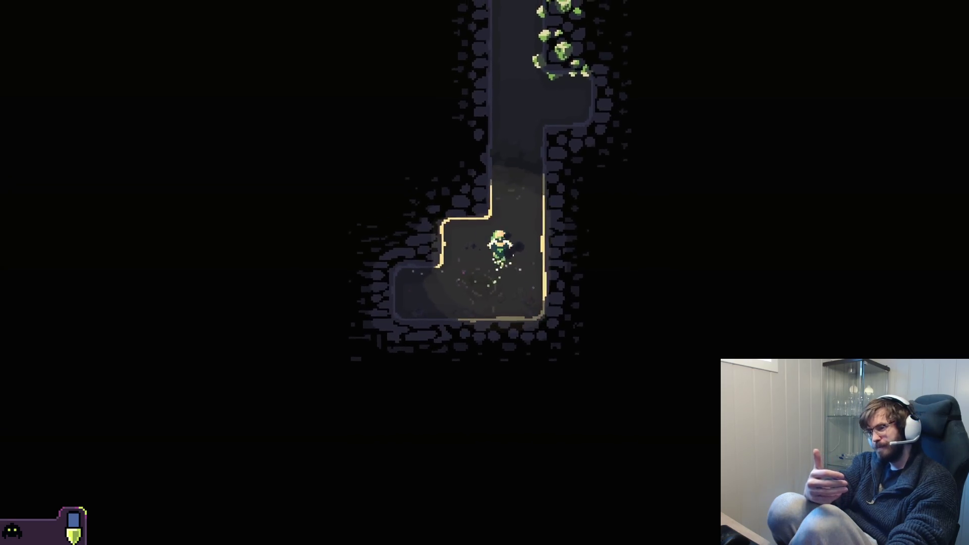
key("w")
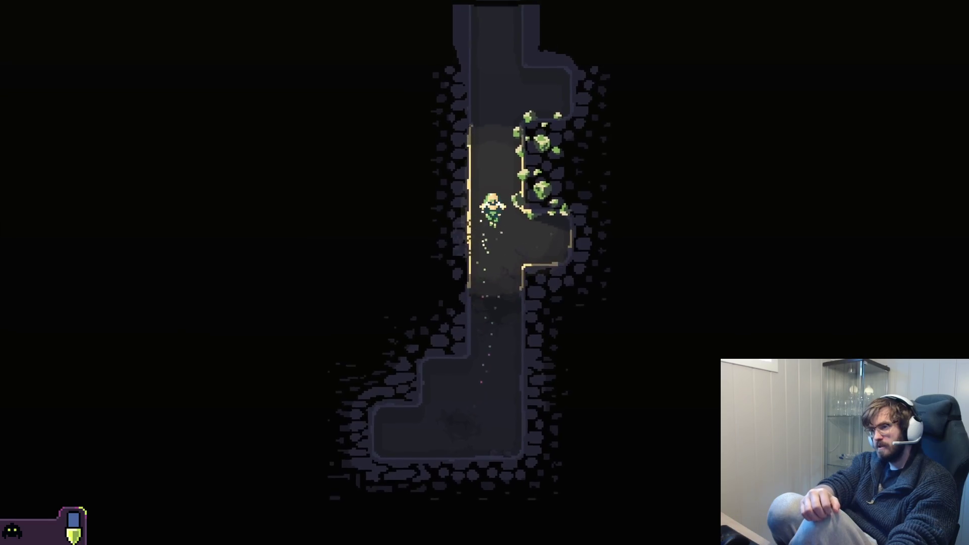
key("d")
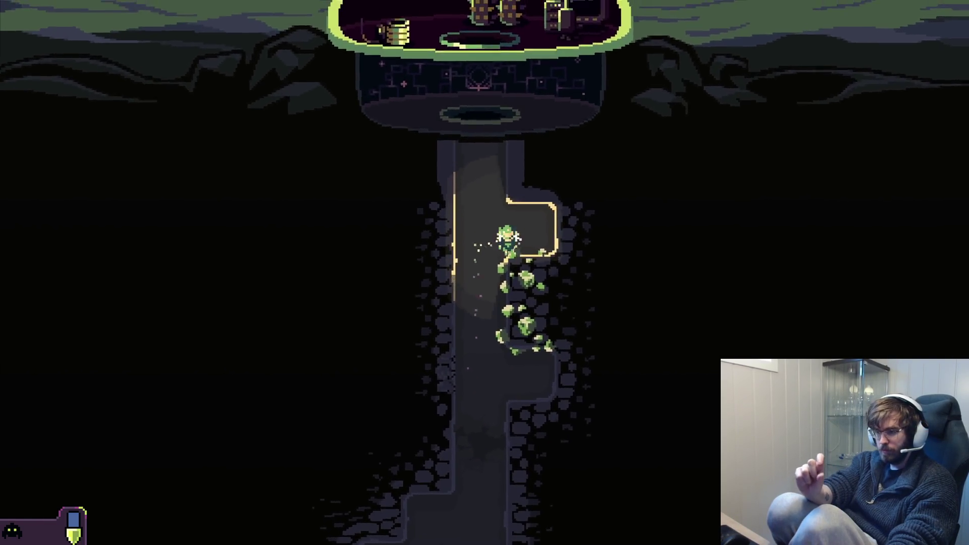
key("d")
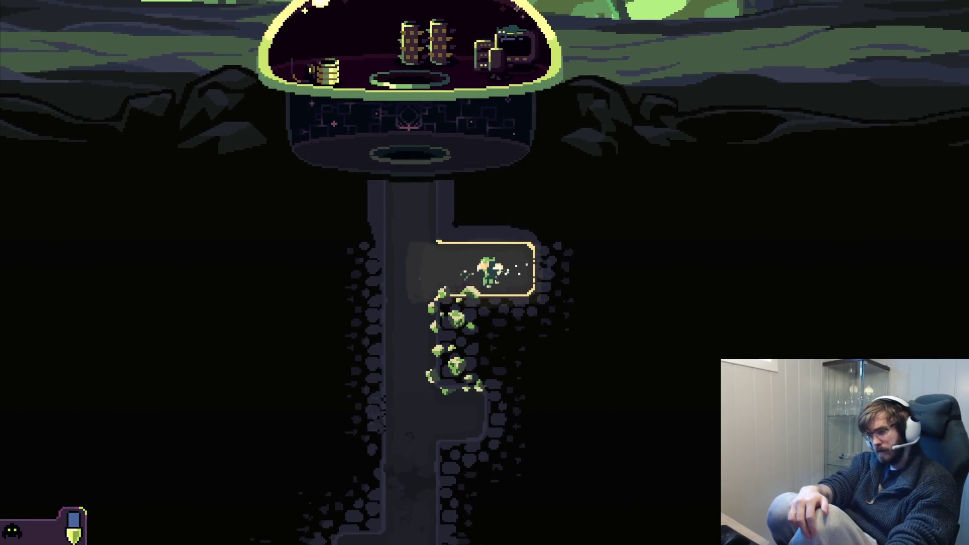
- Extend the notch down and right into a long tunnel, then fly back toward the shaft
key("s")
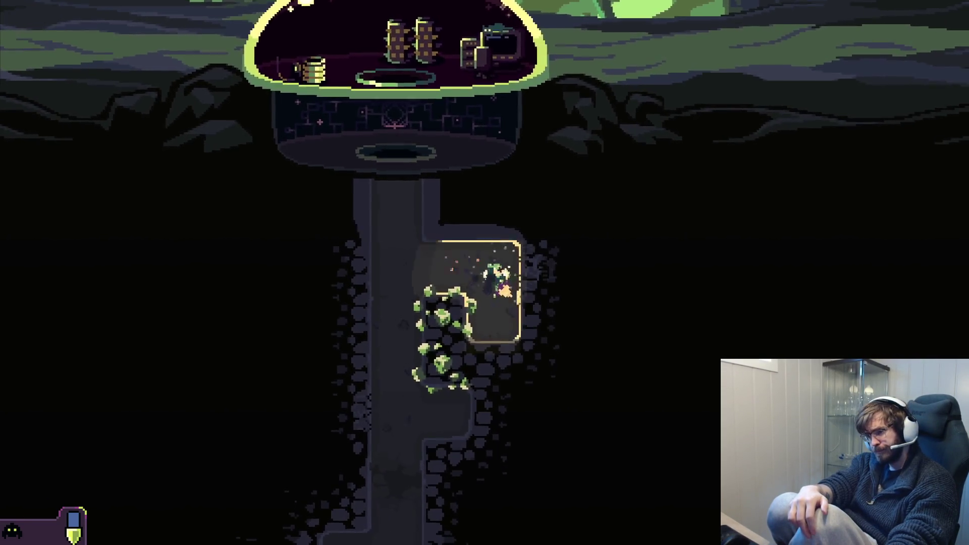
key("d")
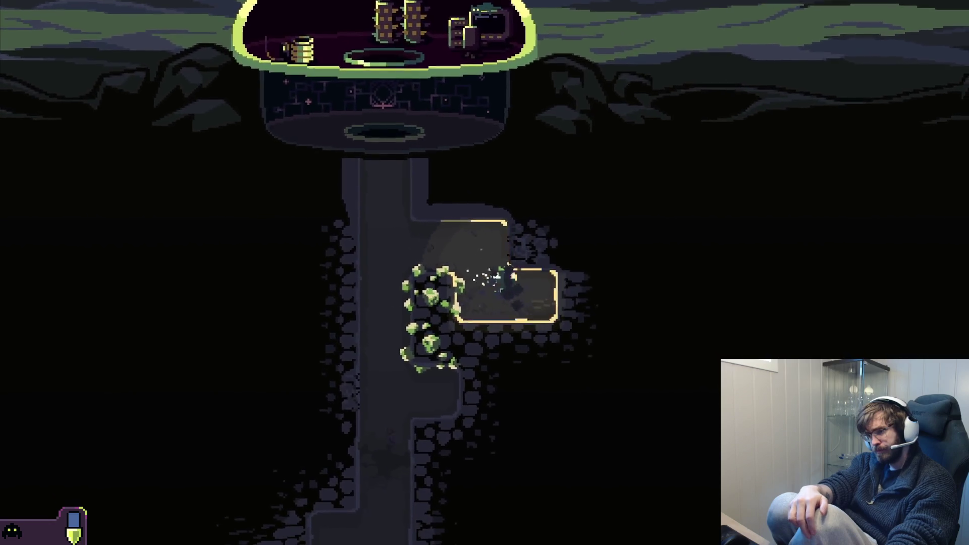
key("d")
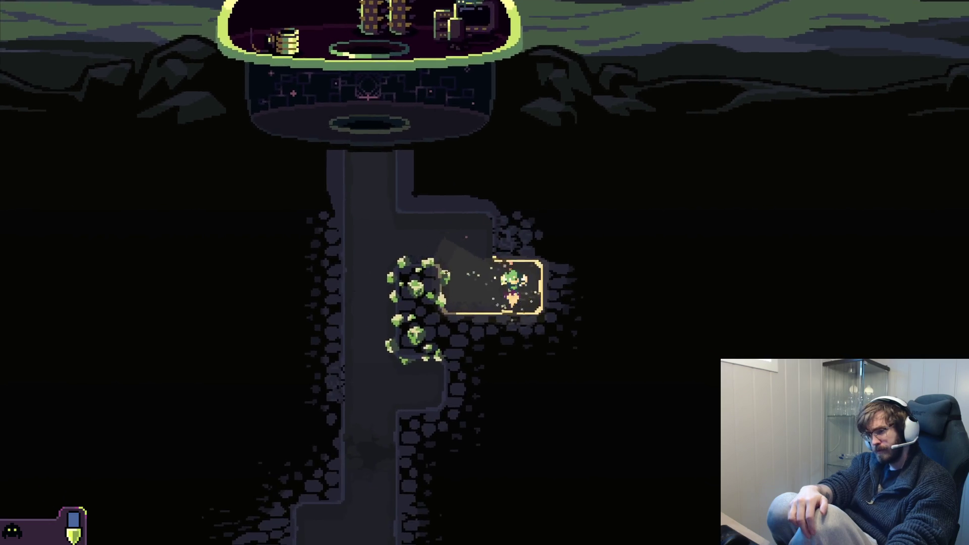
key("s")
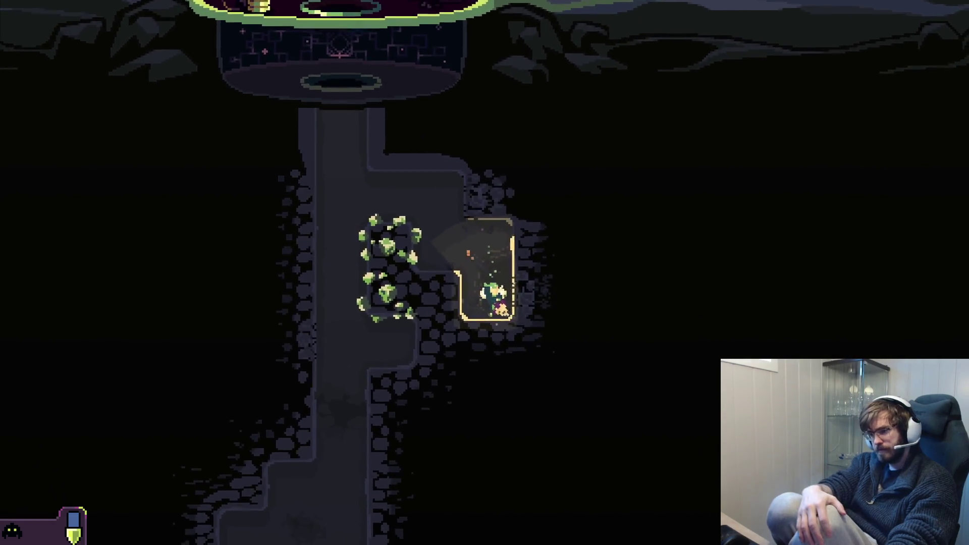
key("d")
key("d")
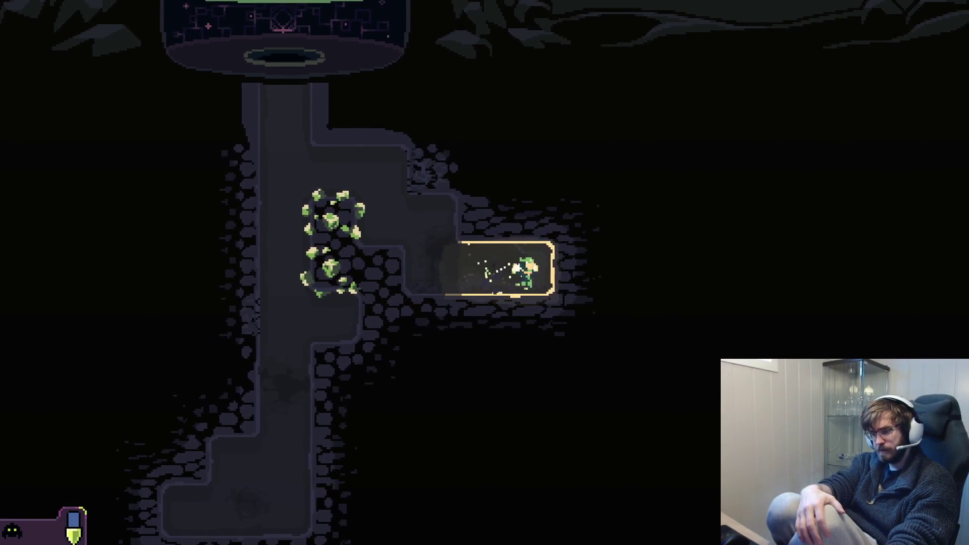
key("d")
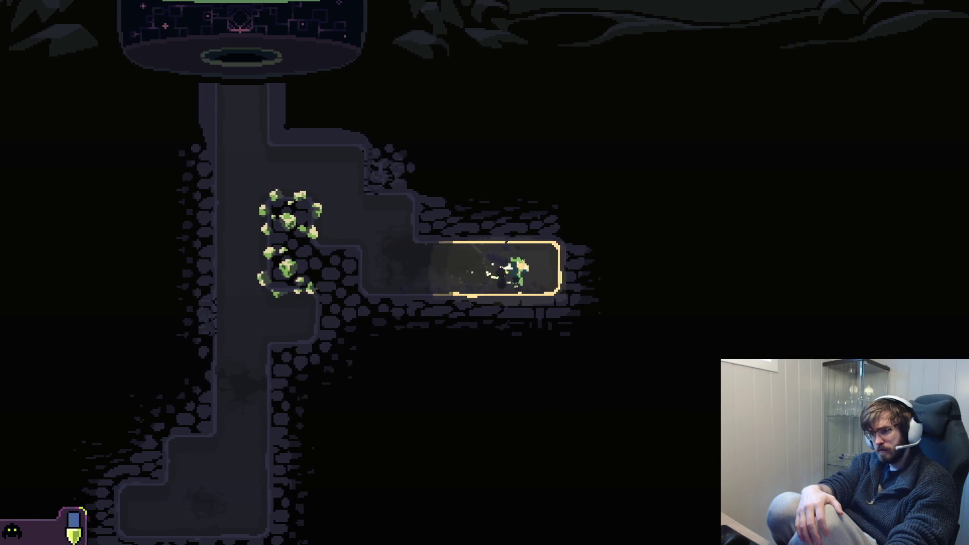
key("a")
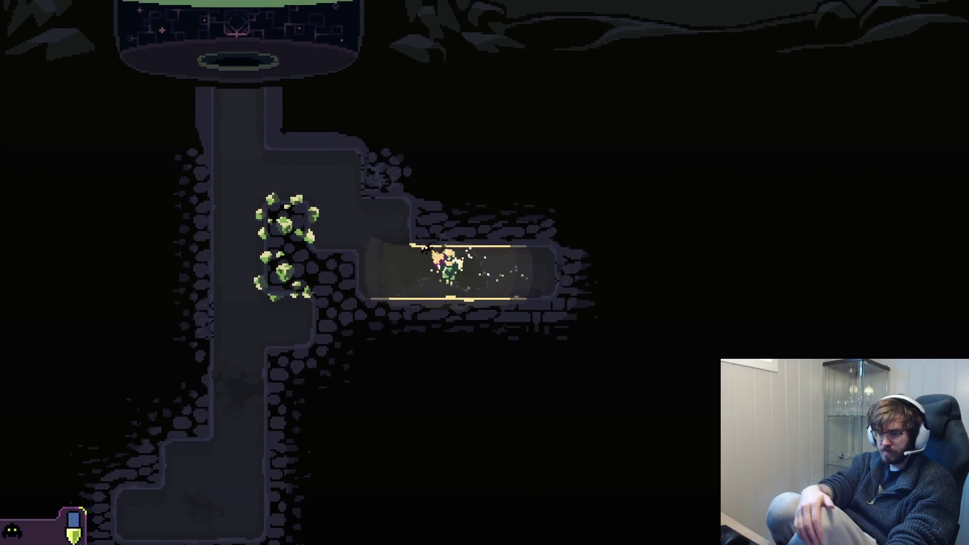
key("a")
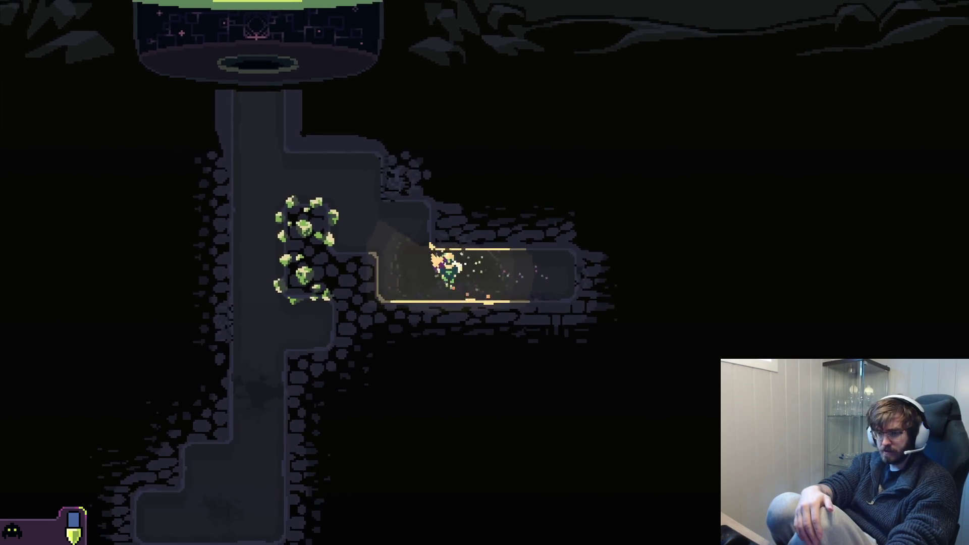
key("w")
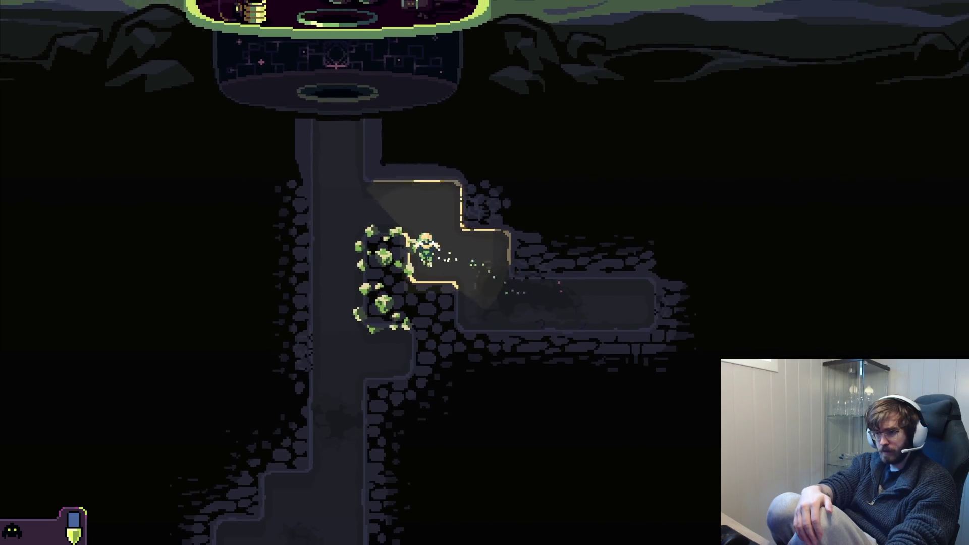
key("a")
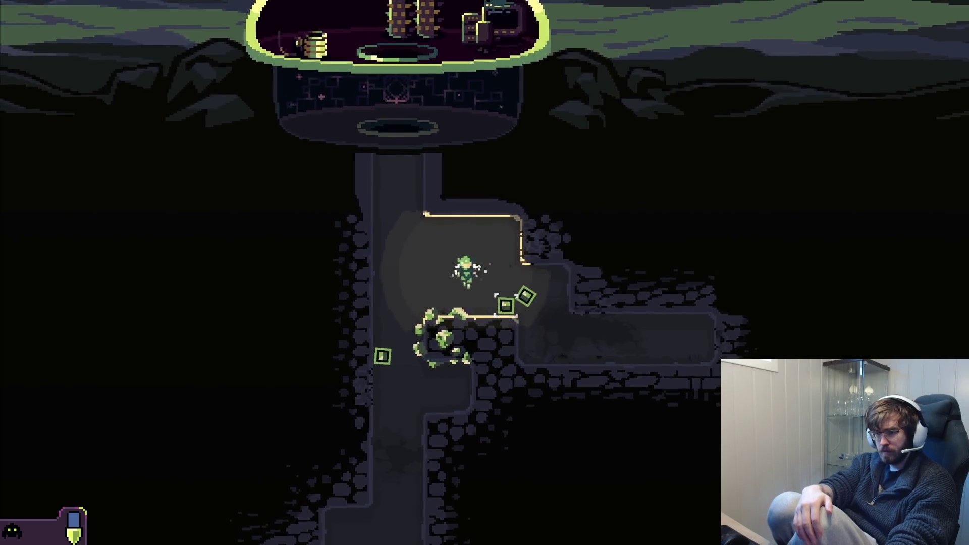
- Mine out the lower room below the shaft, digging down and into both walls
key("s")
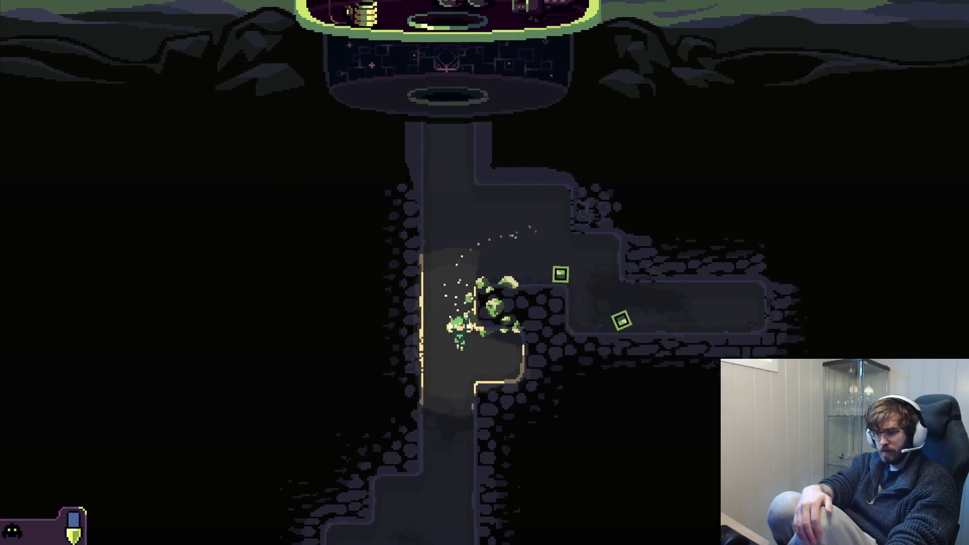
key("s")
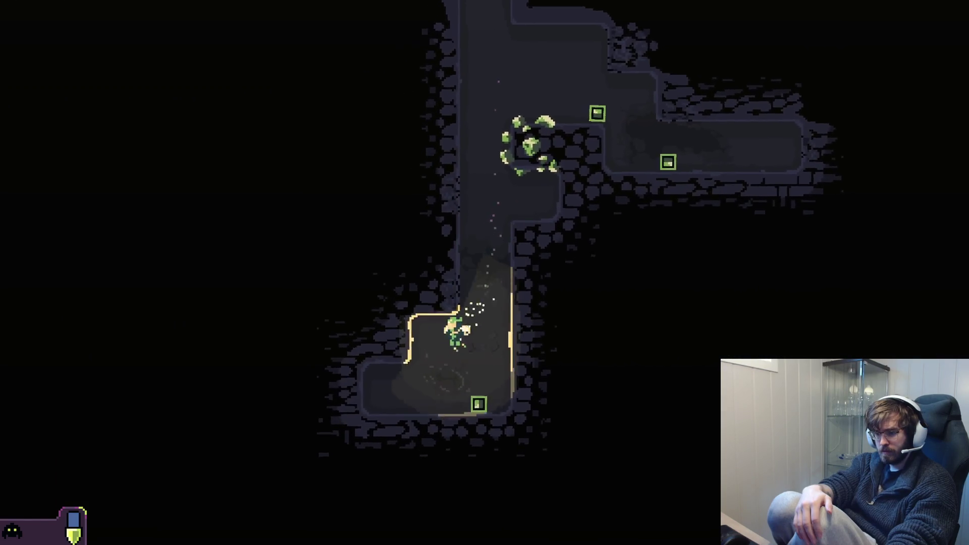
key("a")
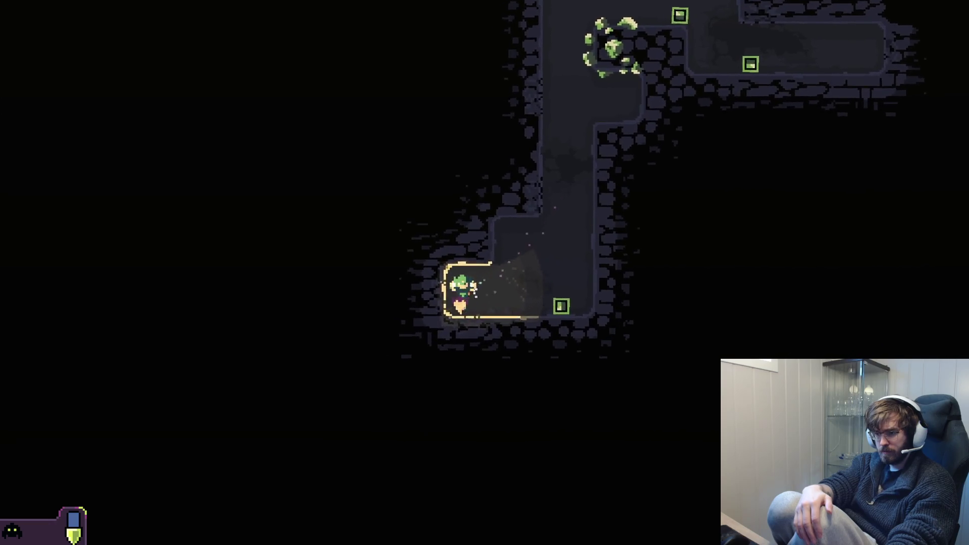
key("s")
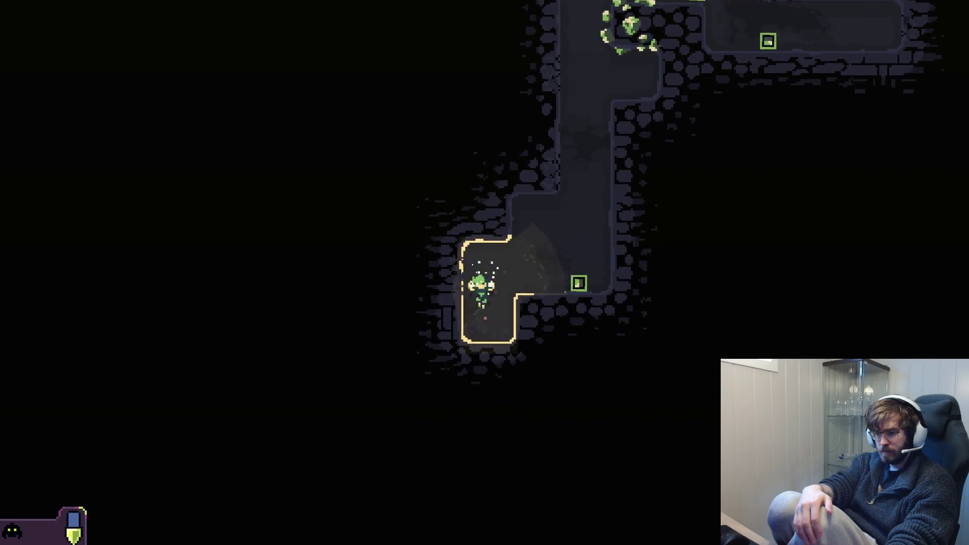
key("a")
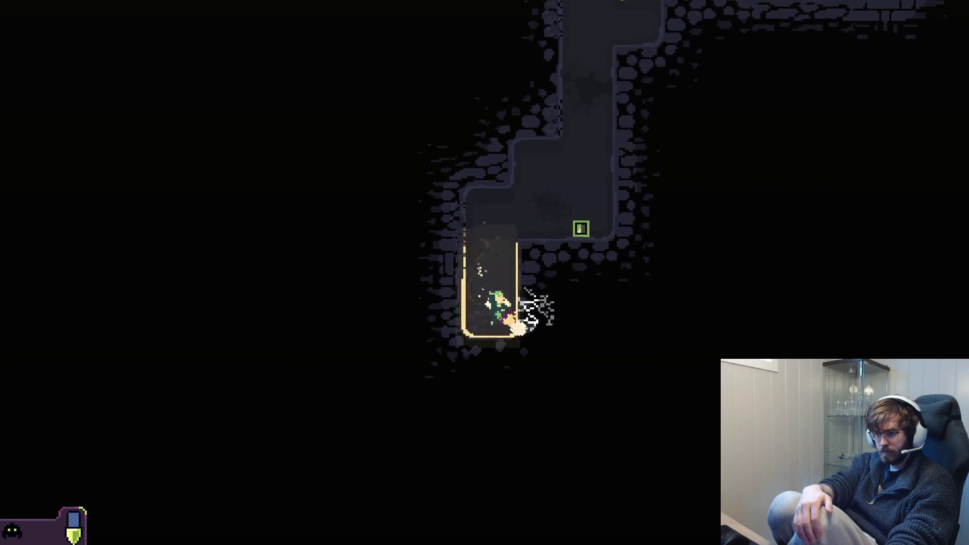
key("s")
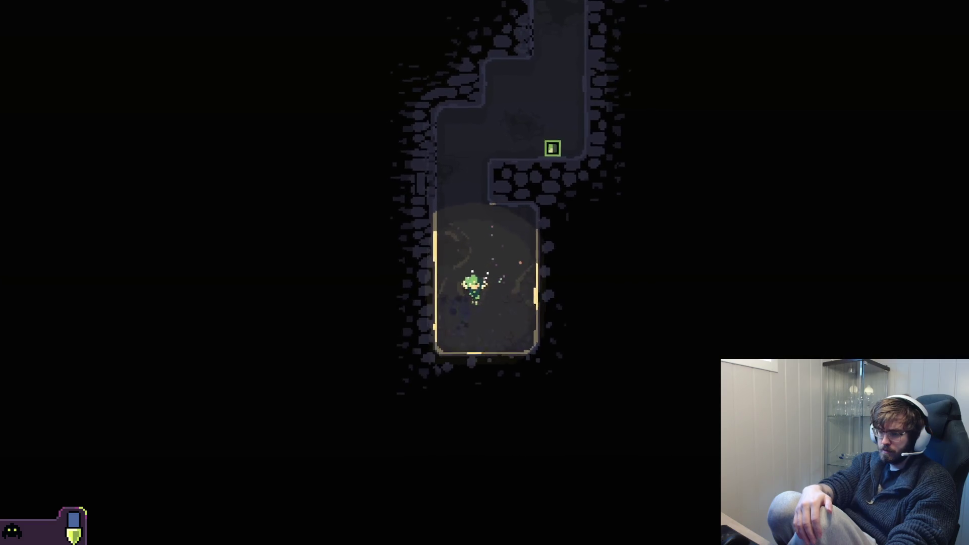
key("d")
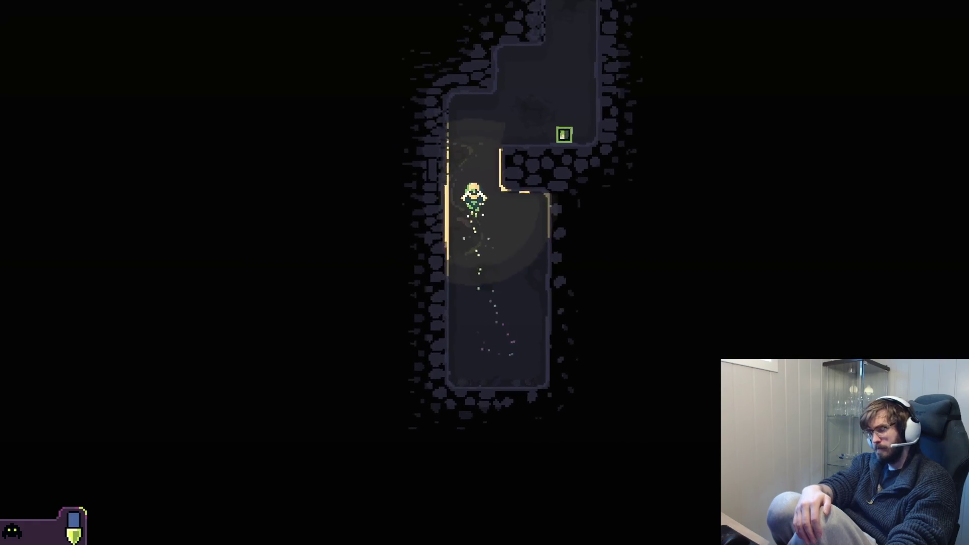
- Fly the keeper back up the shaft toward the green rocks
key("w")
key("d")
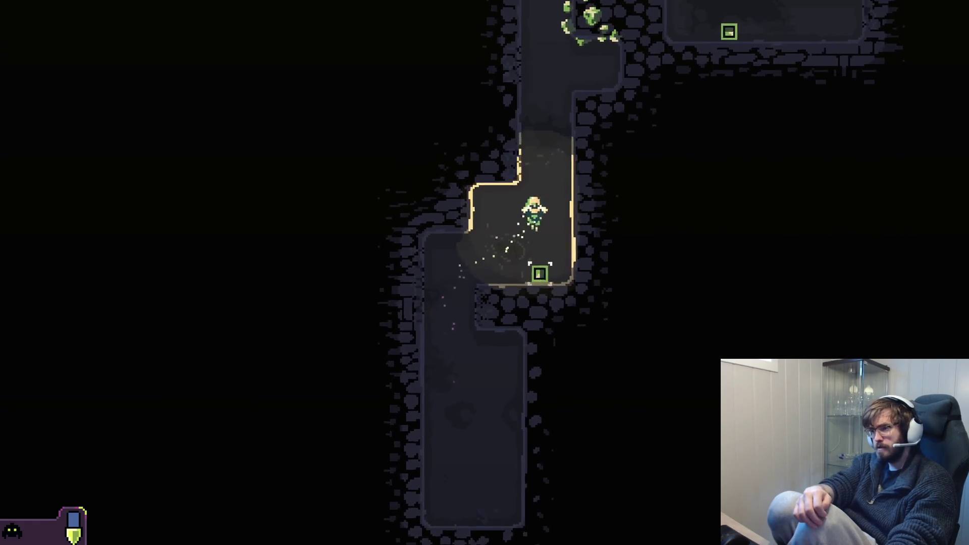
key("w")
key("a")
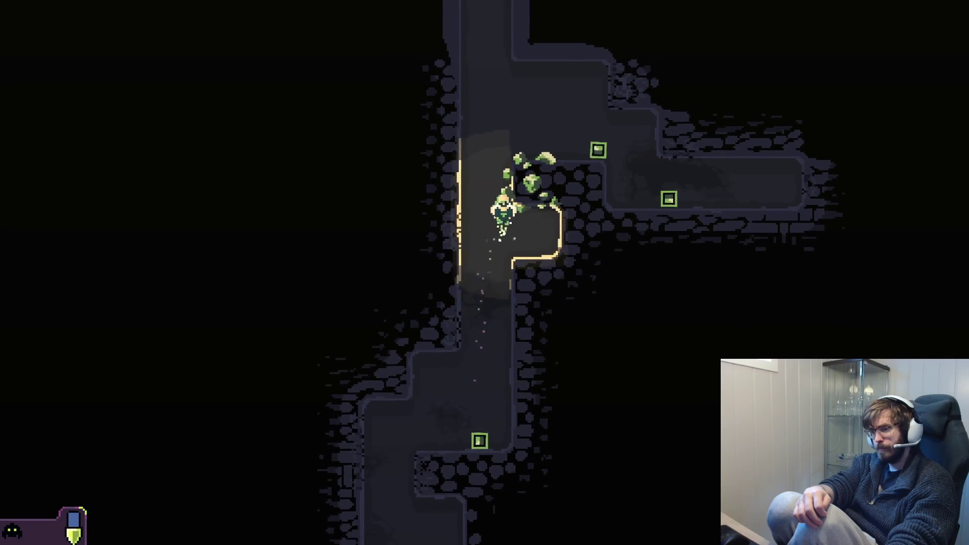
key("w")
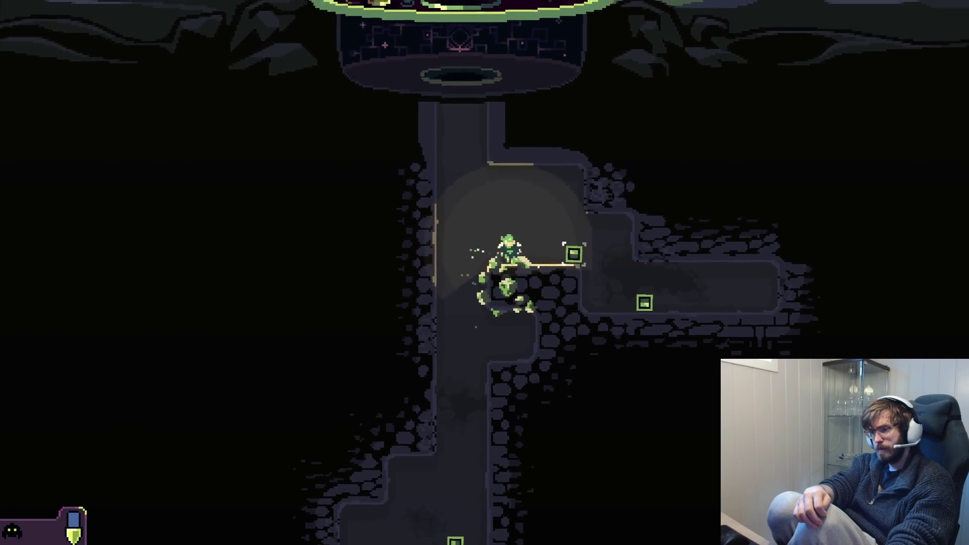
key("a")
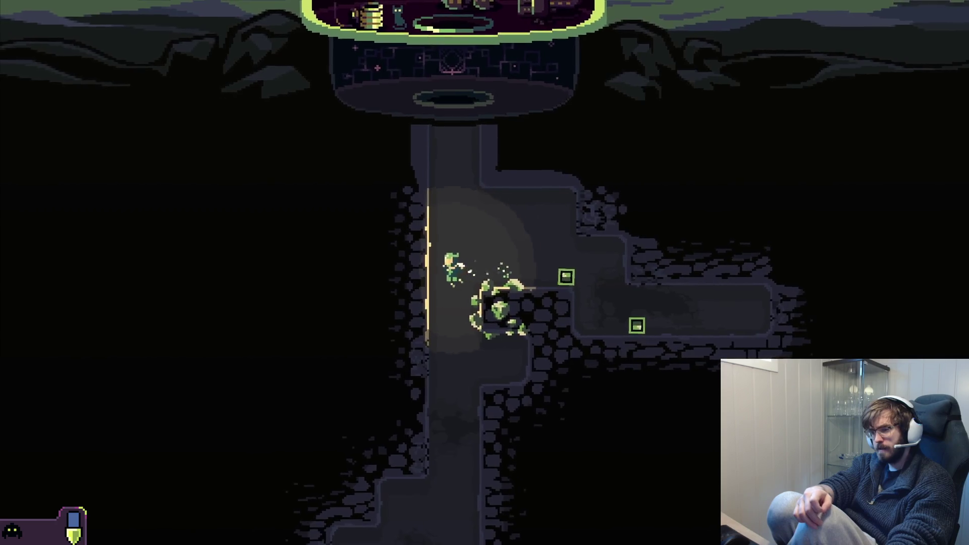
- Mine down and up through the green rocks beside the shaft
key("s")
key("d")
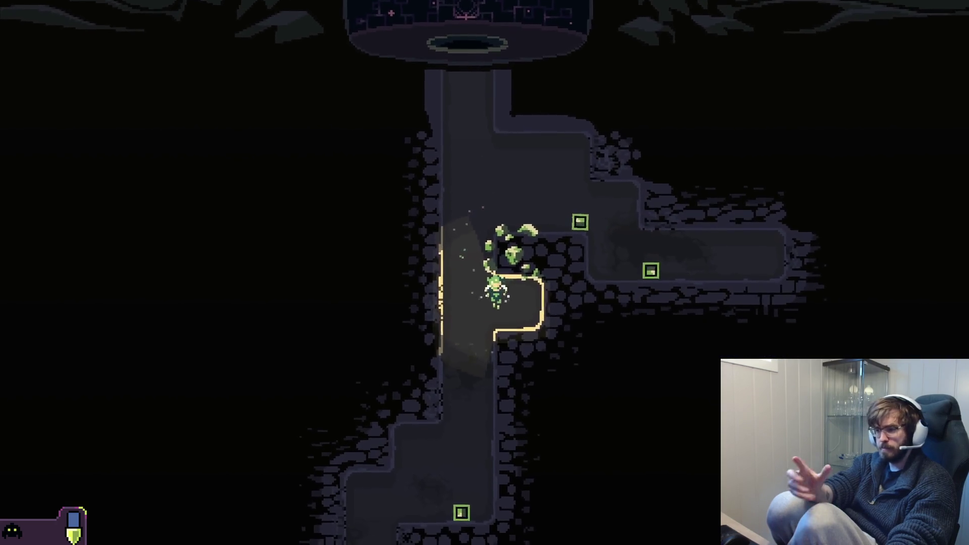
key("s")
key("d")
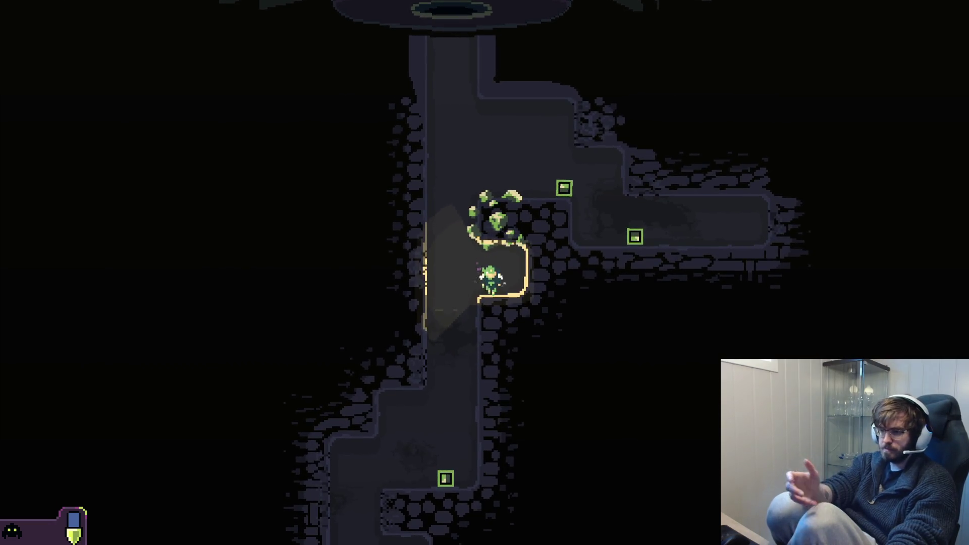
key("a")
key("w")
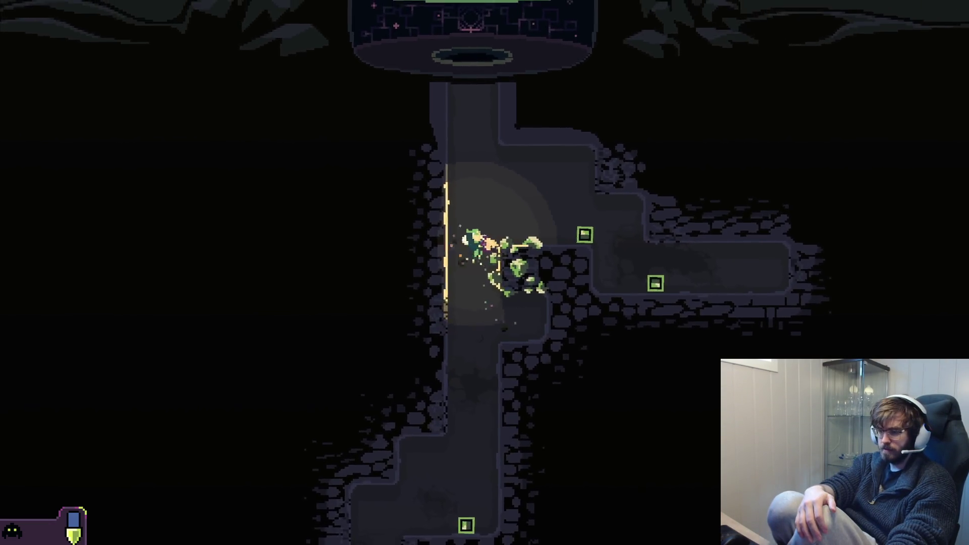
- Clear the remaining green rocks near the side corridor and fly up into the dome
key("w")
key("d")
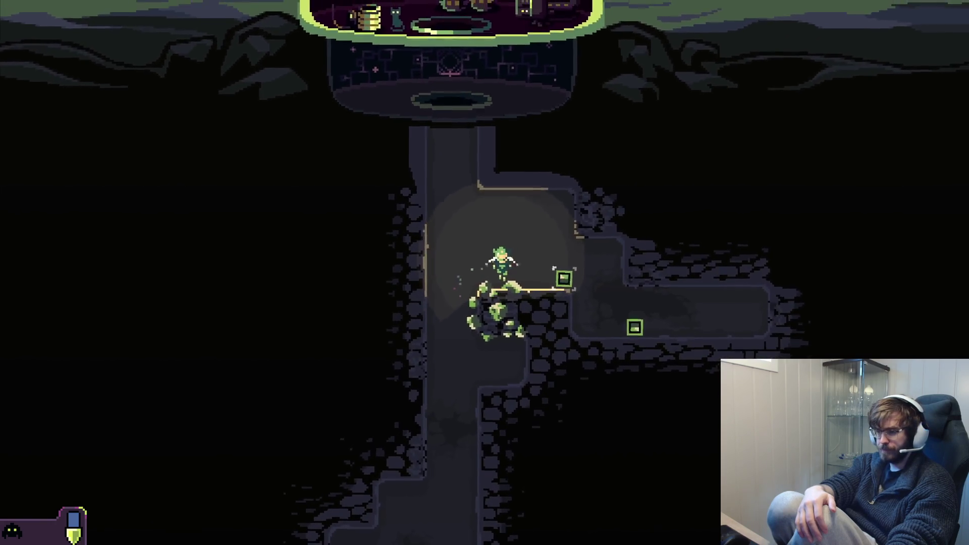
key("a")
key("s")
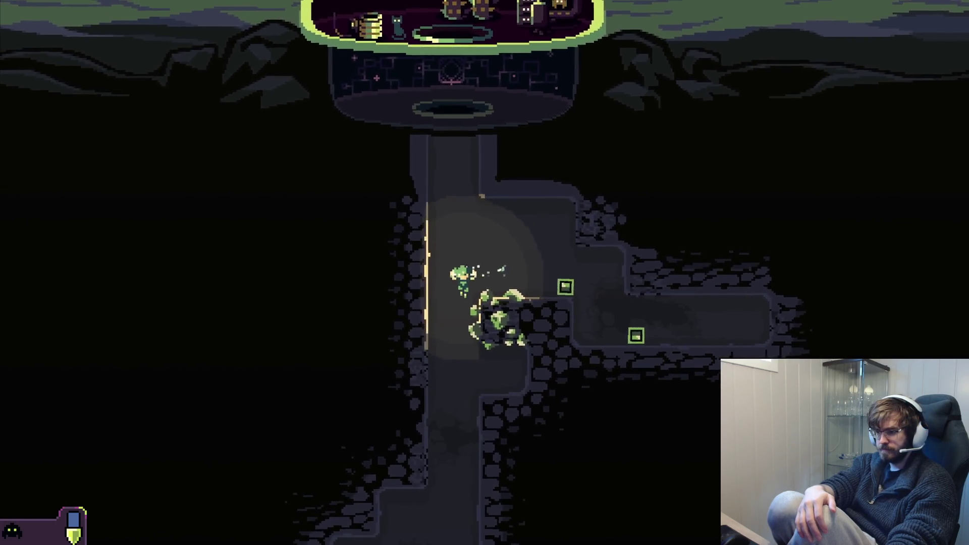
key("w")
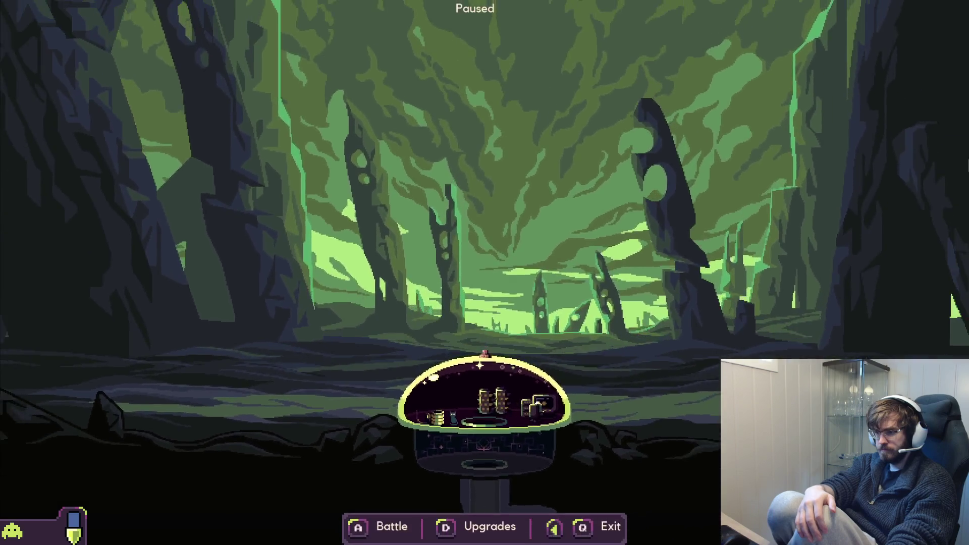
- Close the upgrade tree, start the attack wave and fire the dome laser at the monsters
key("d")
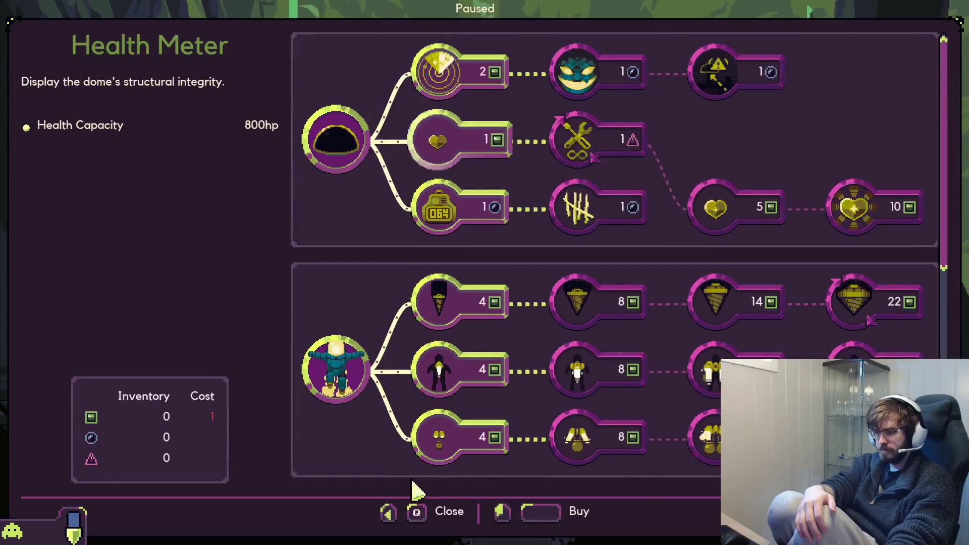
key("Escape")
key("Escape")
key("q")
key("a")
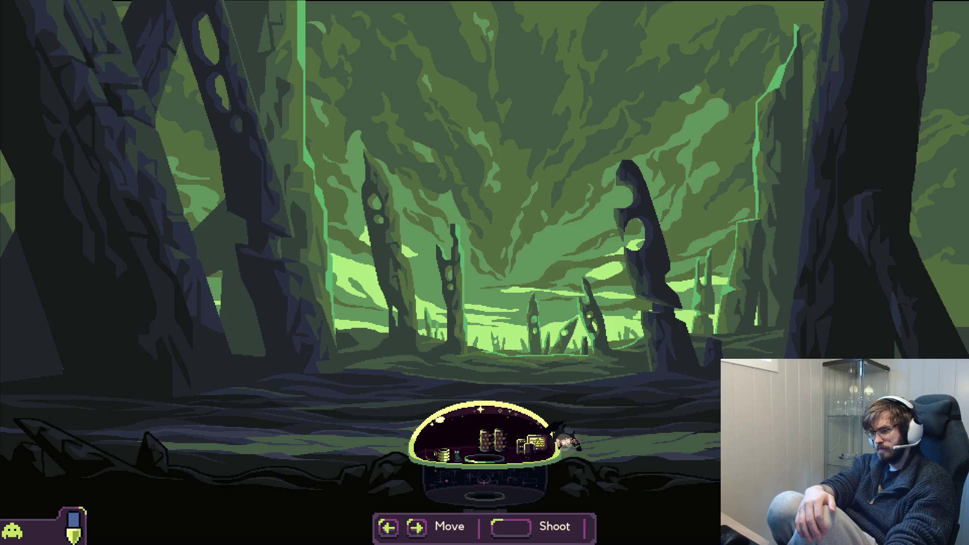
key("space")
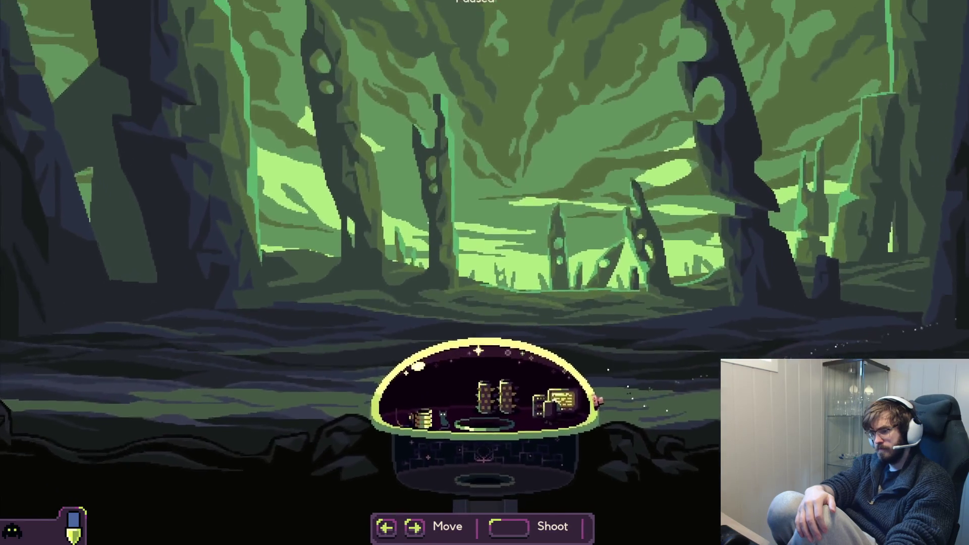
key("s")
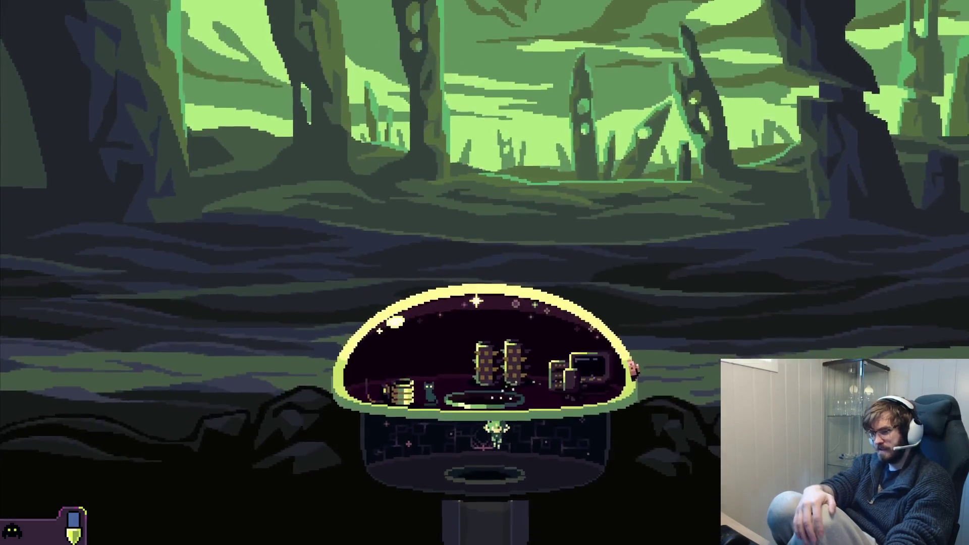
key("s")
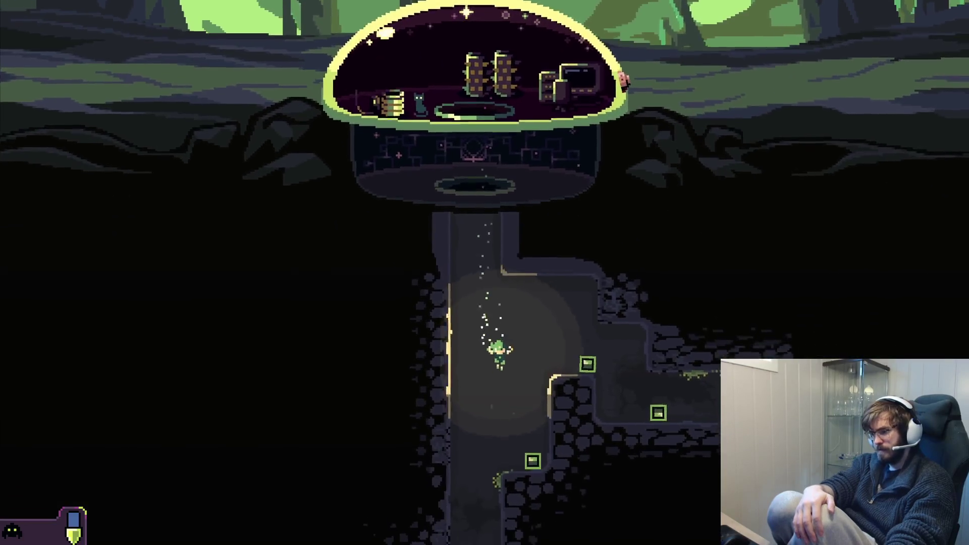
- Grab two resource blocks from the side tunnel and tow them up into the dome
key("d")
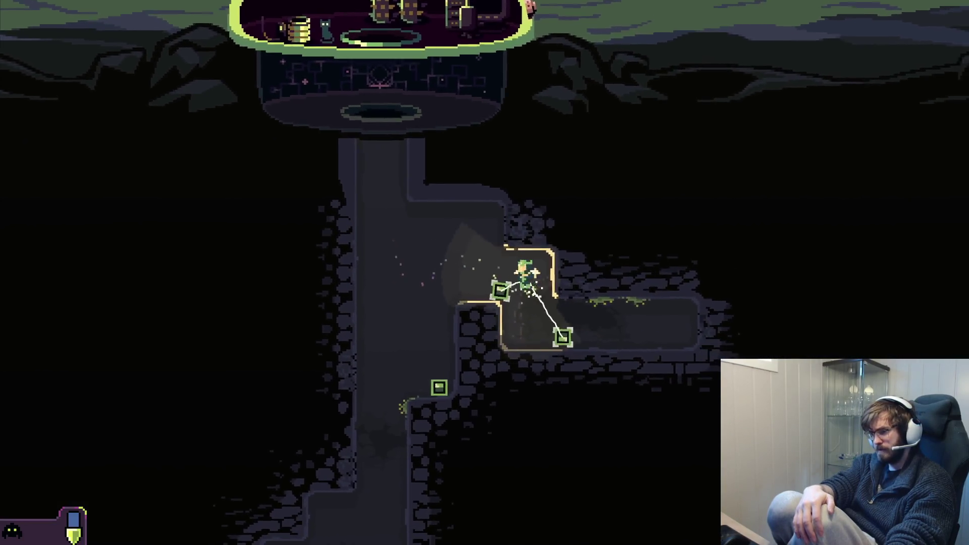
key("a")
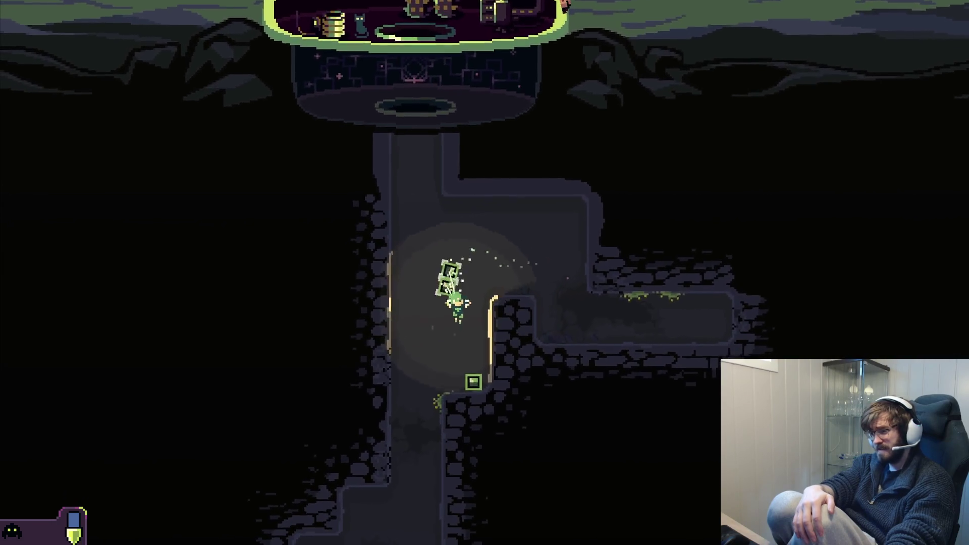
key("d")
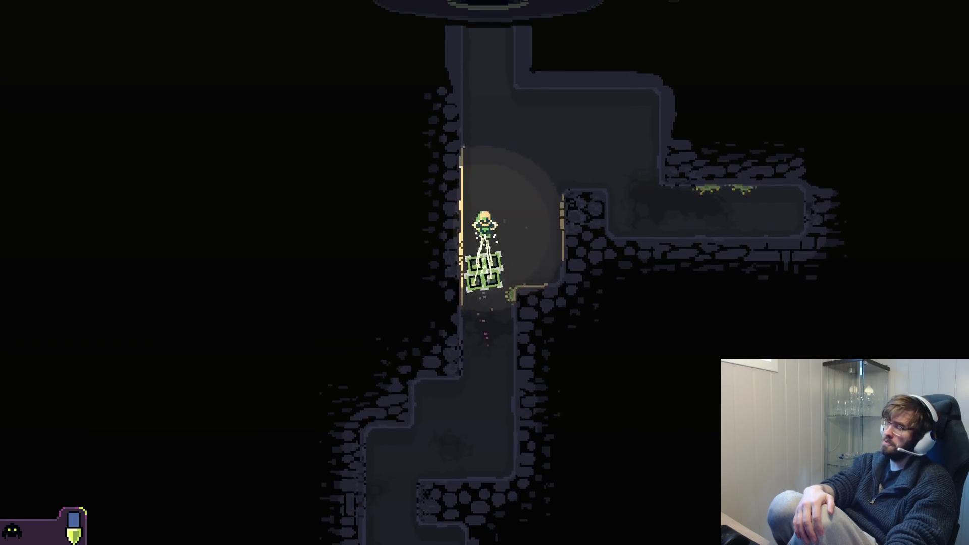
key("w")
key("w")
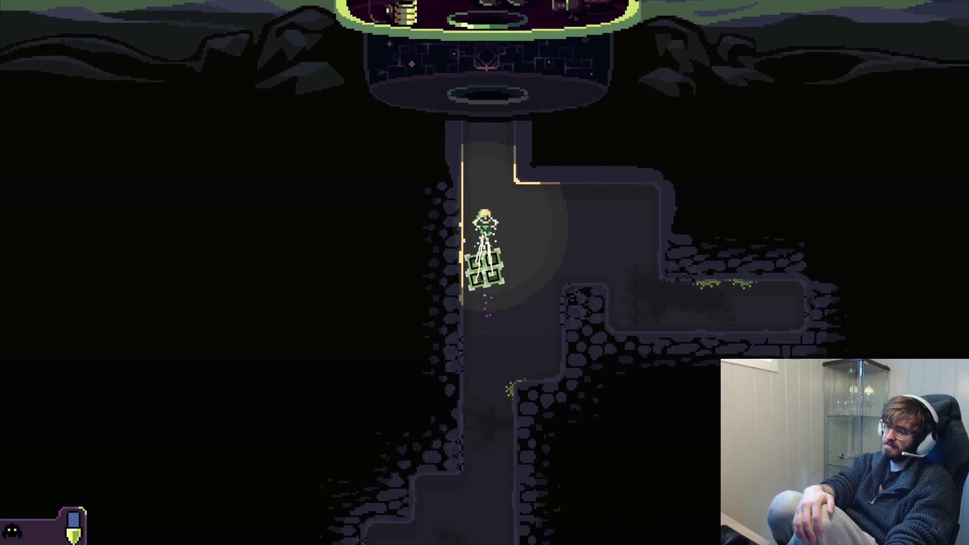
key("w")
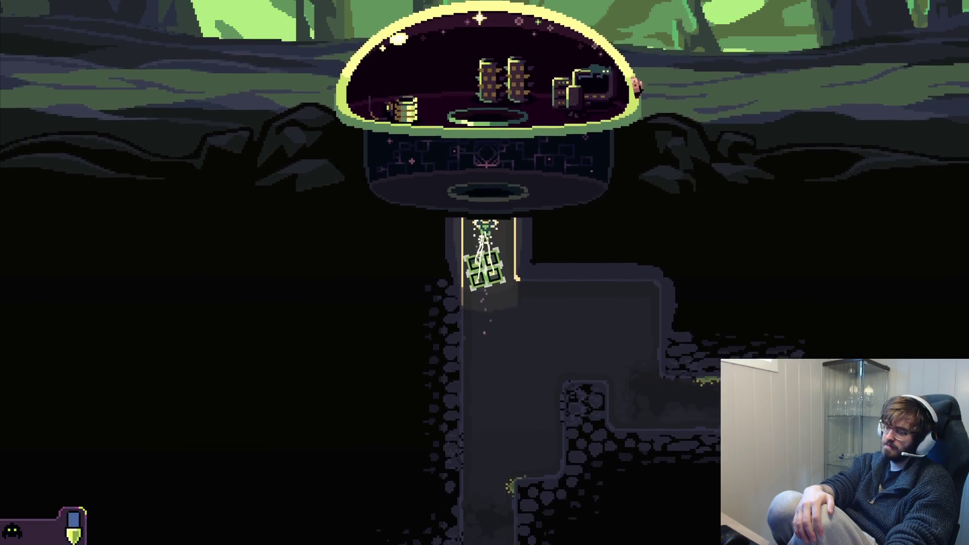
key("w")
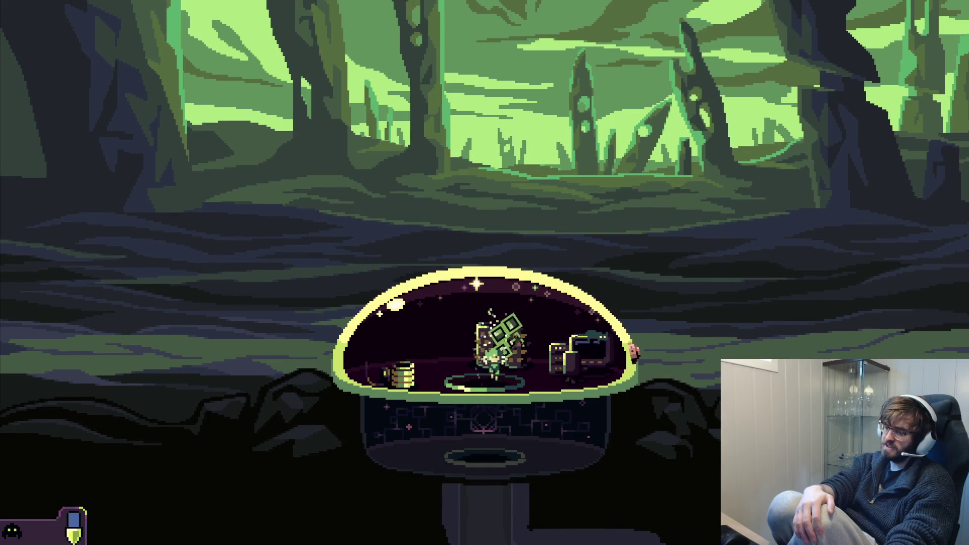
- Drop back into the mine, dig a two-tile pocket into the left wall, then Alt+Tab
key("s")
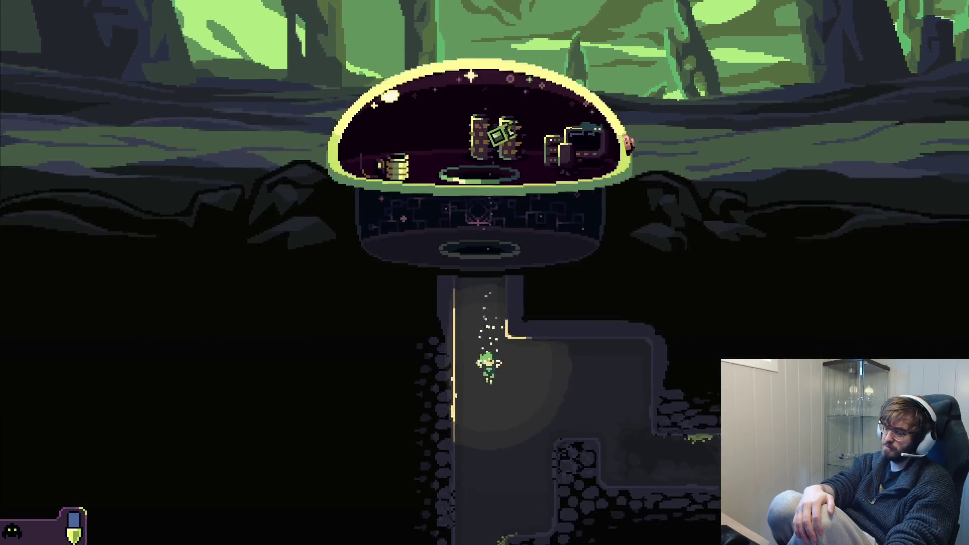
key("a")
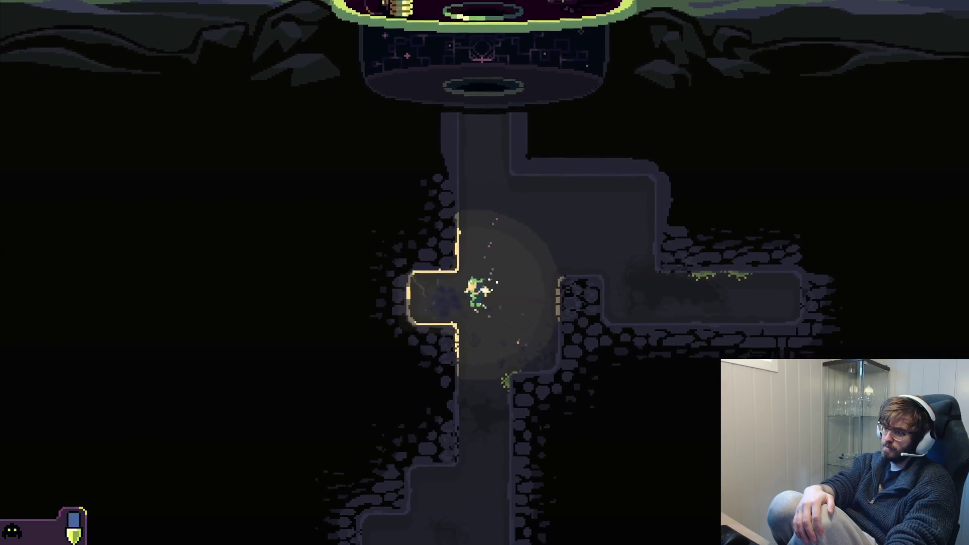
key("a")
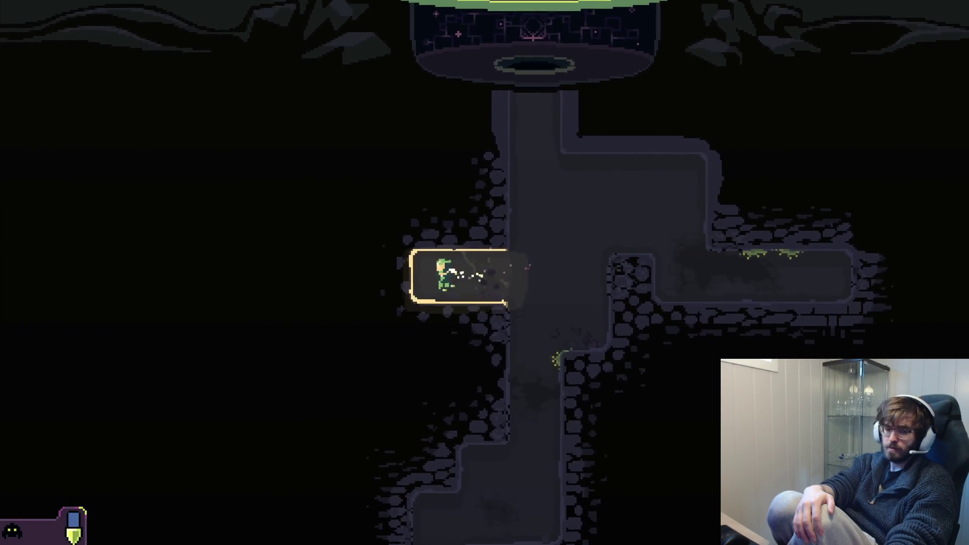
key("alt+Tab")
key("alt+Tab")
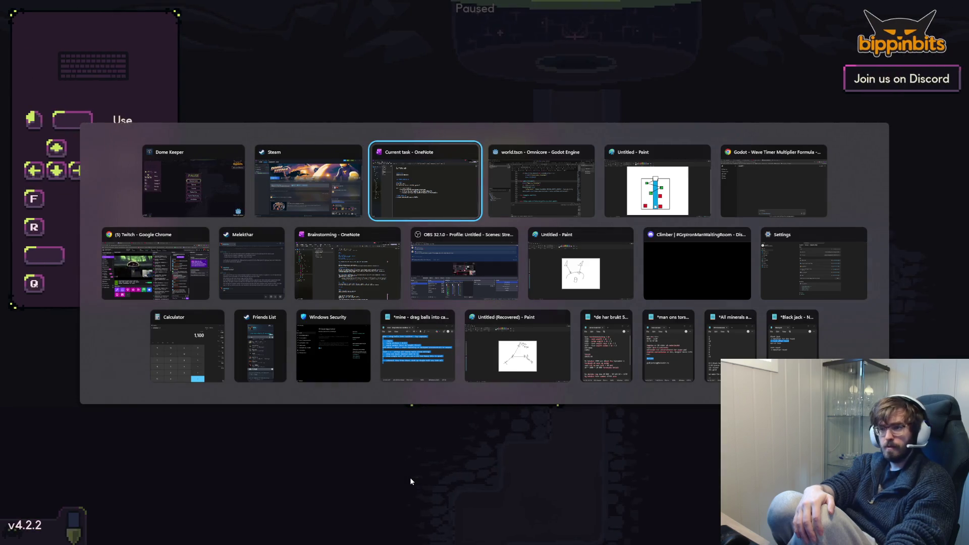
- Switch to Godot and back, then choose Resume Game in the PAUSE menu
key("alt+Tab")
key("alt+Tab")
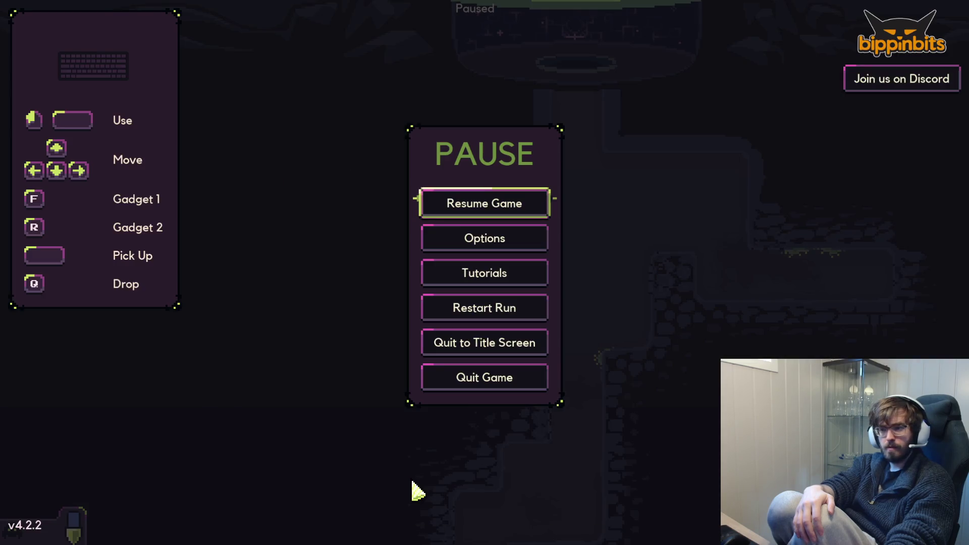
key("alt+Tab")
key("alt+Tab")
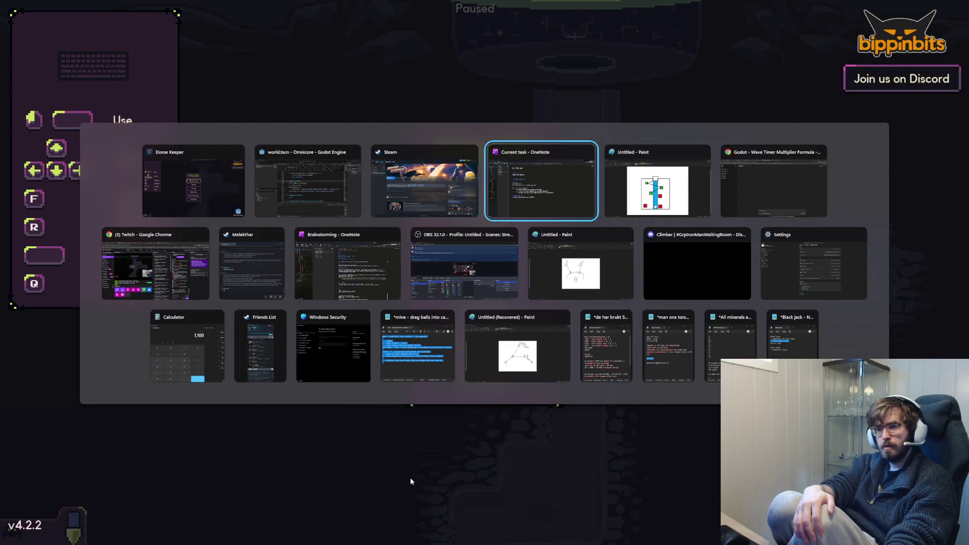
key("Escape")
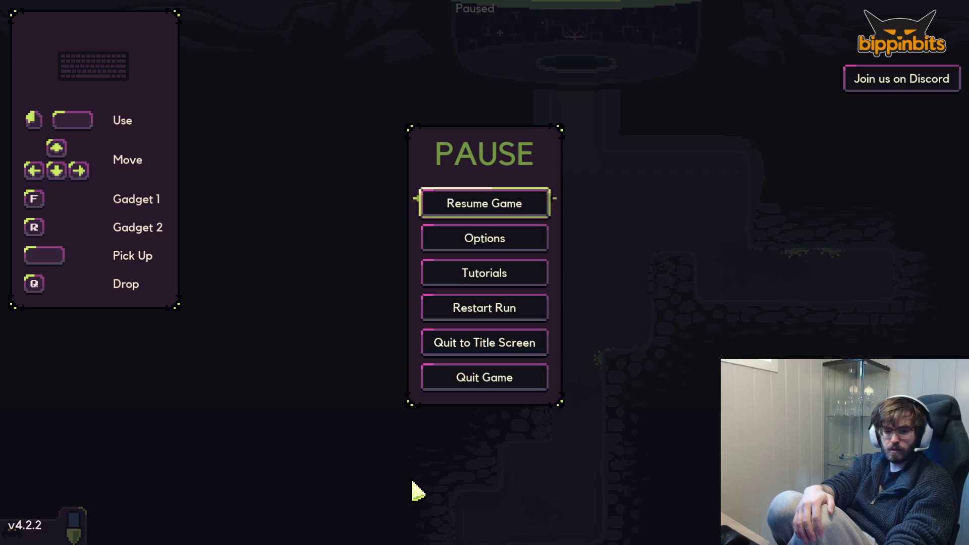
left_click(486, 215)
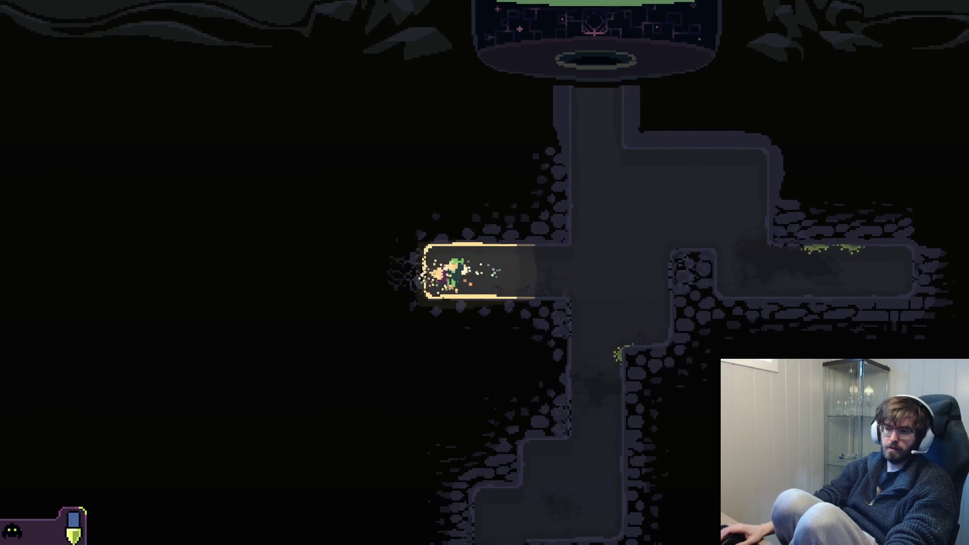
- Extend the left tunnel, dig down and mine out the cavity's lower-left walls
key("Left")
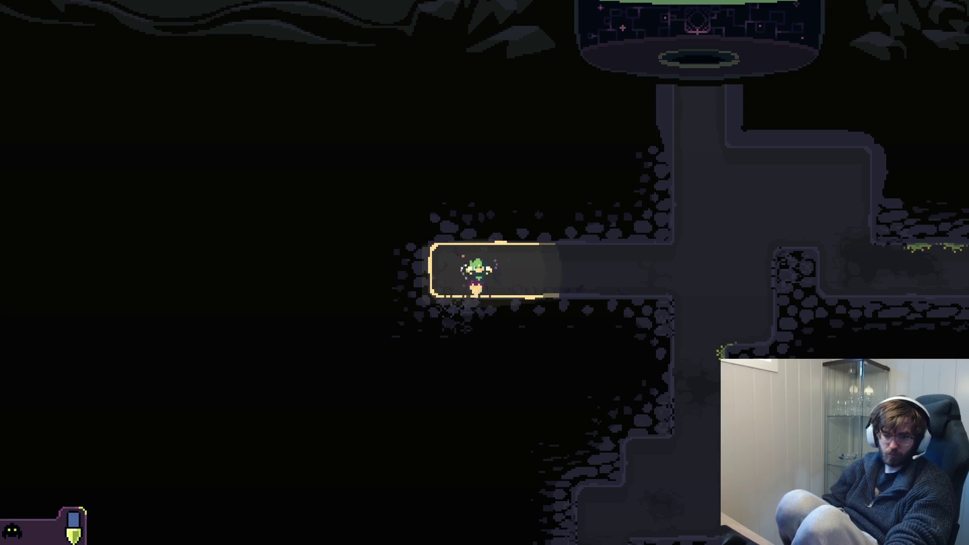
key("Down")
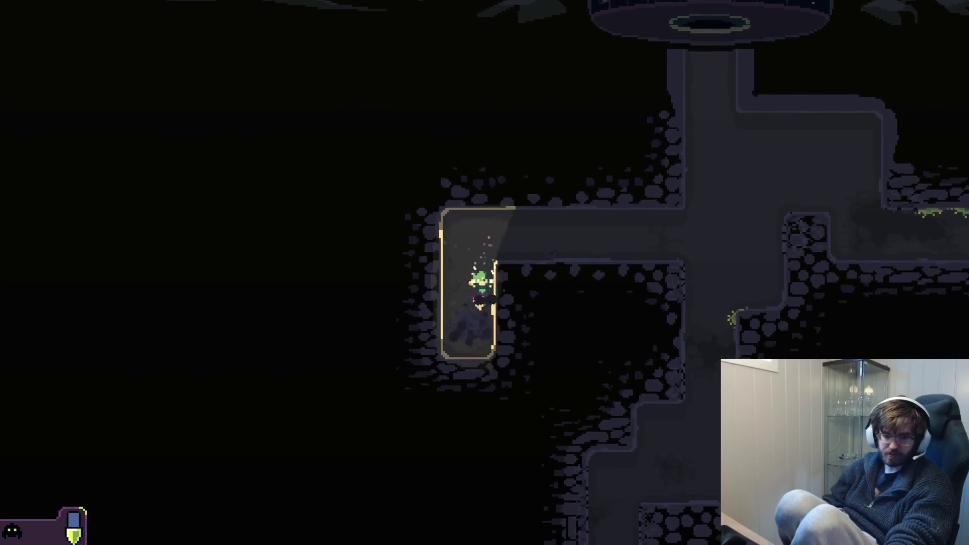
key("Right")
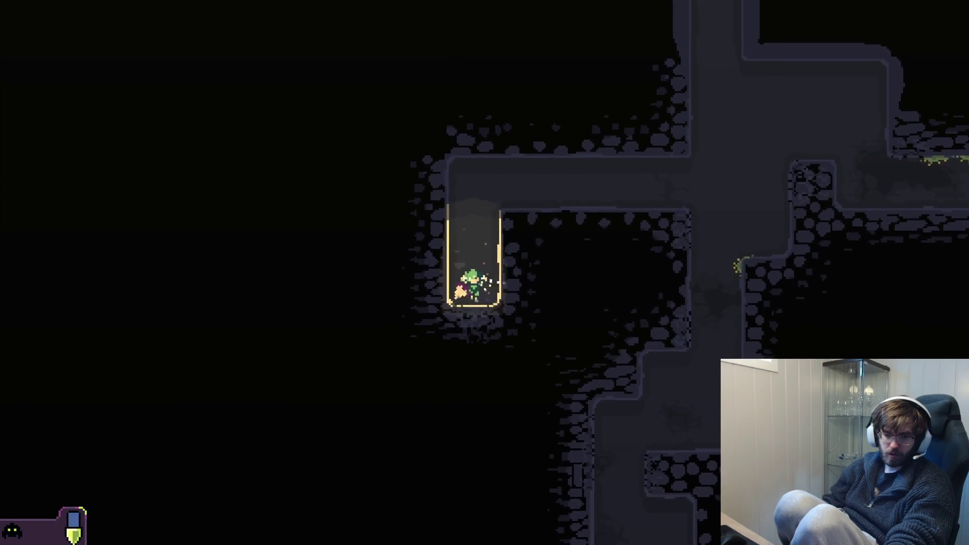
key("Left")
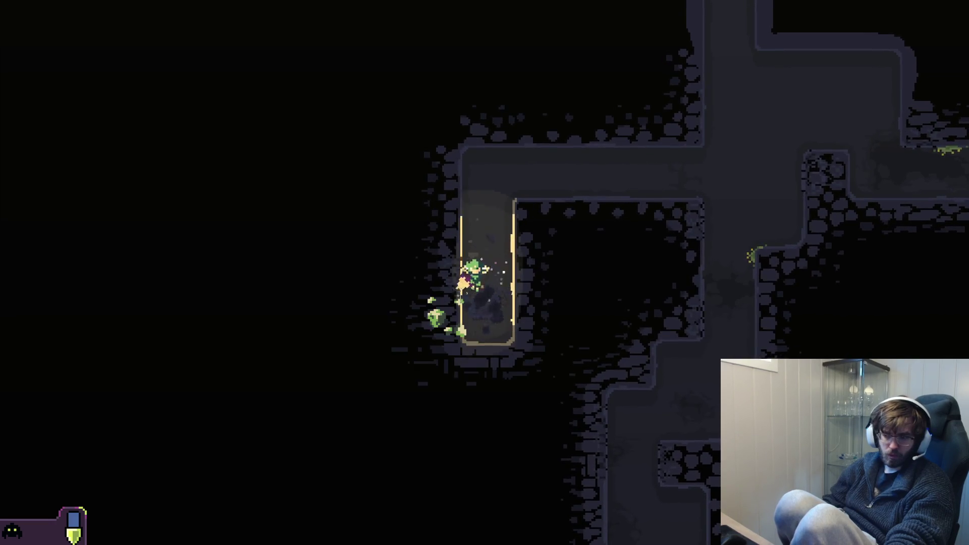
key("Left")
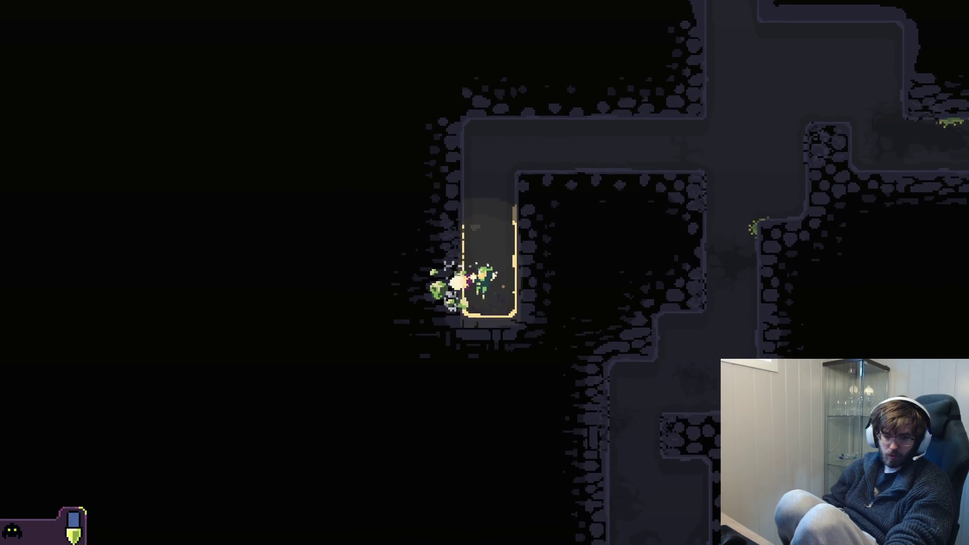
key("Left")
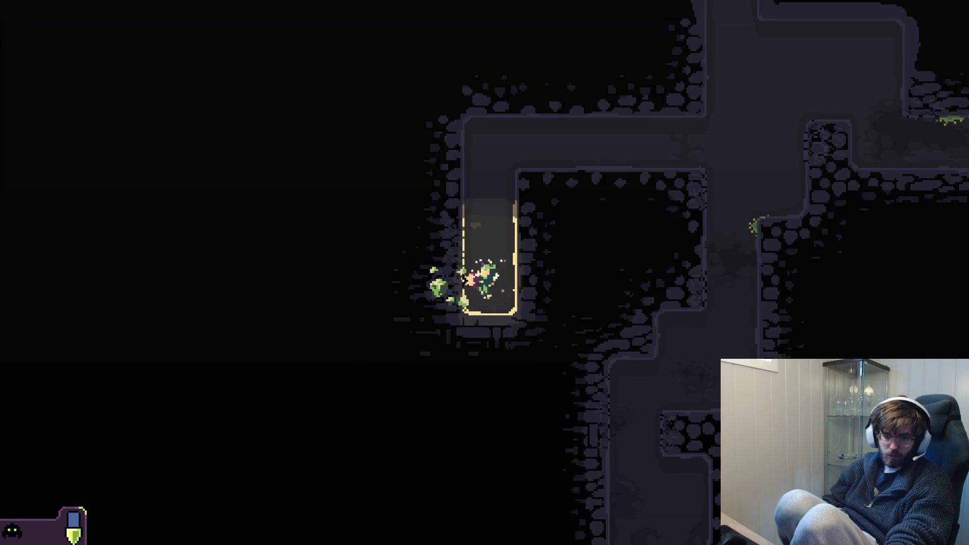
key("Left")
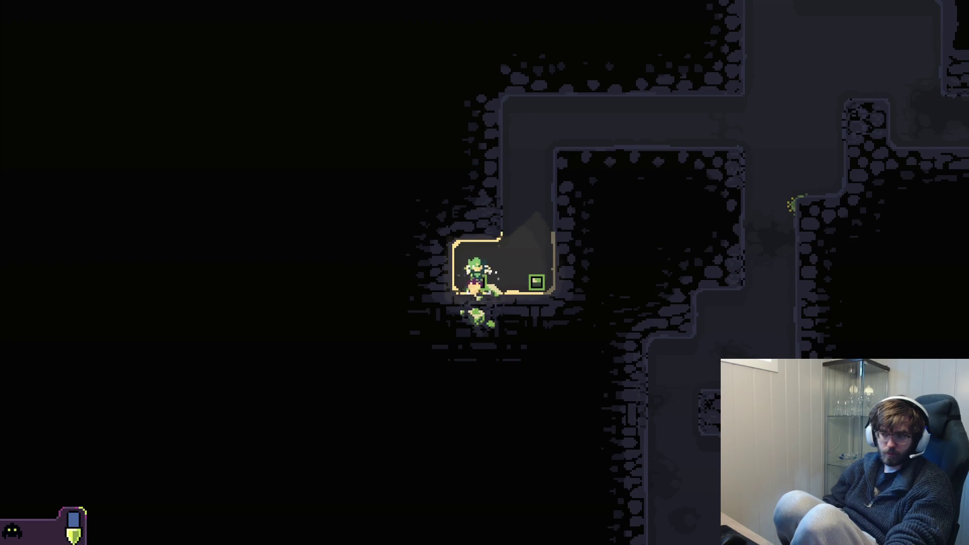
- Tow the four green resource cubes up the shaft into the dome
key("Right")
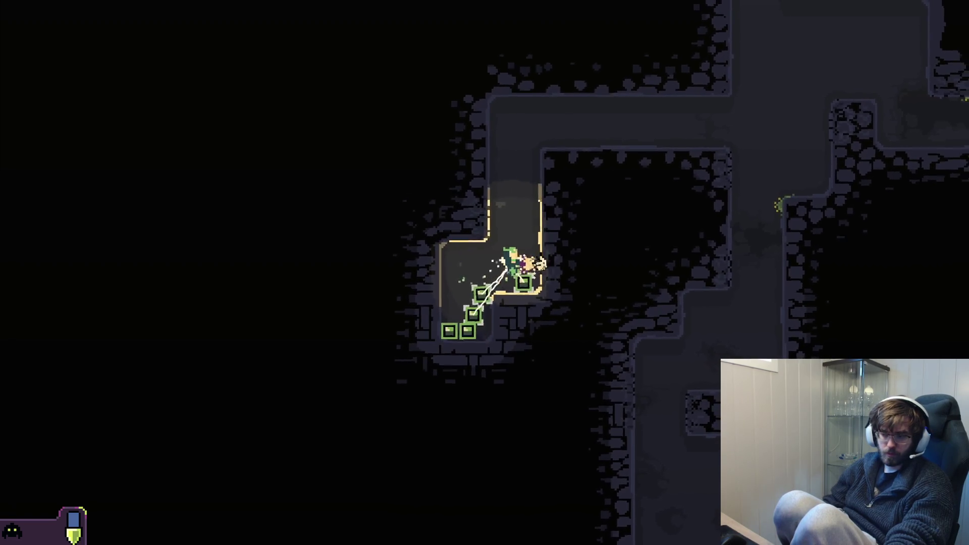
key("Up")
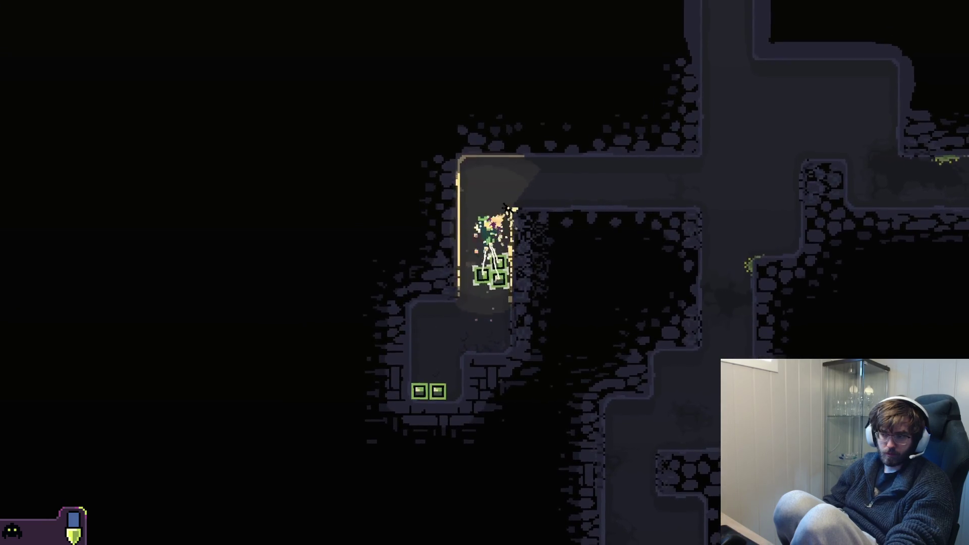
key("Right")
key("Right")
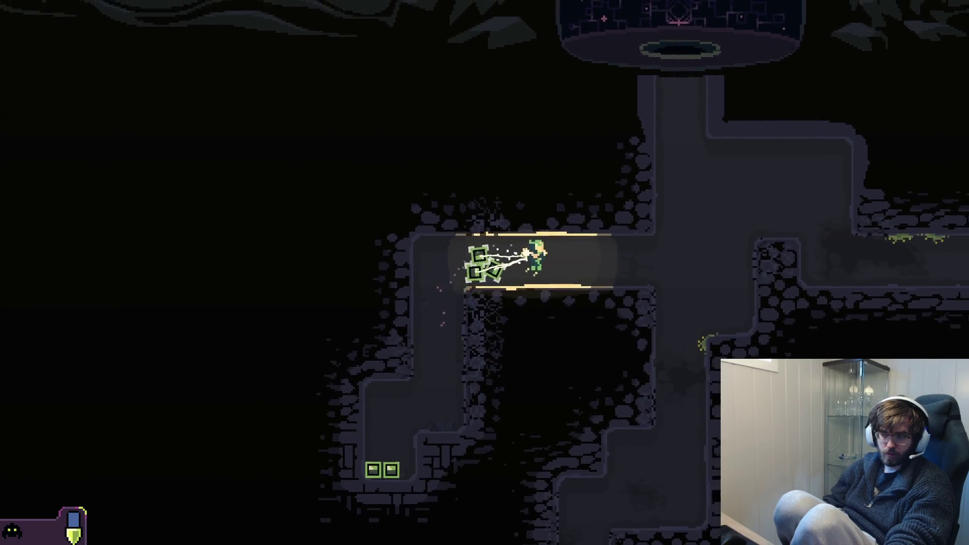
key("Up")
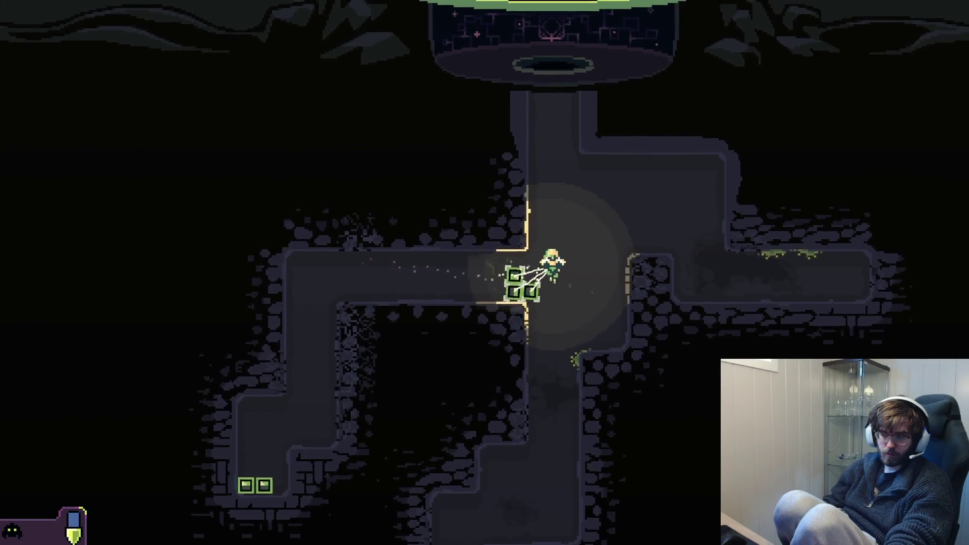
key("Up")
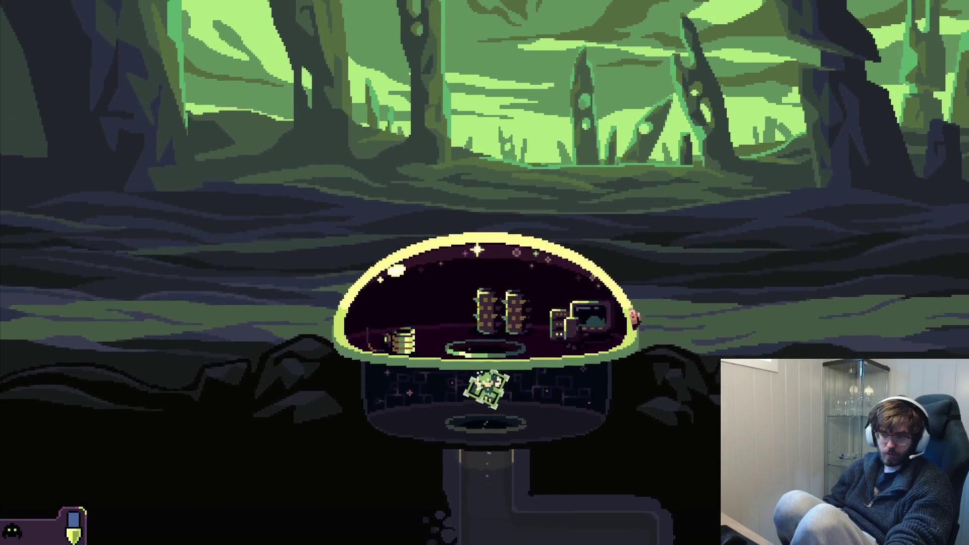
- Deposit the cubes in the dome, then drill a new tunnel to the right in the mine
key("Up")
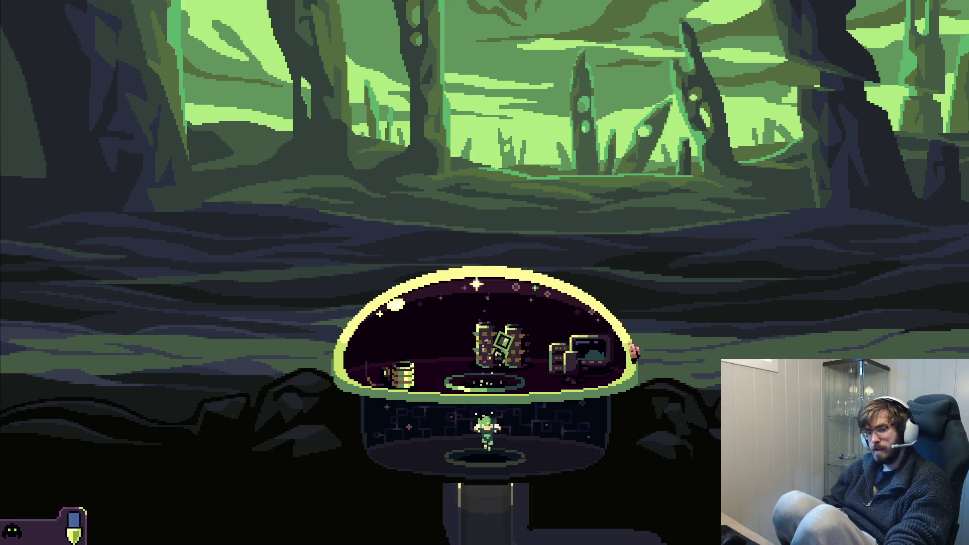
key("Down")
key("Right")
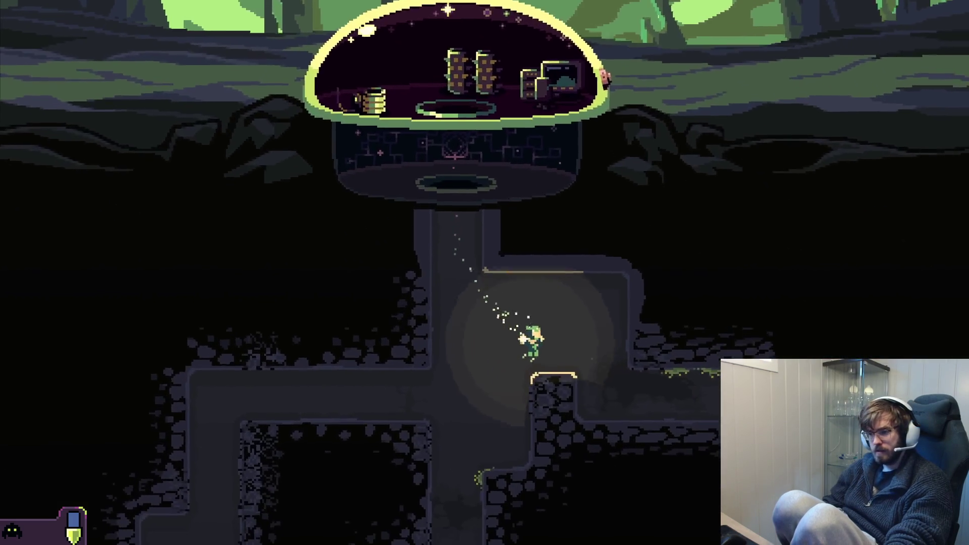
key("Right")
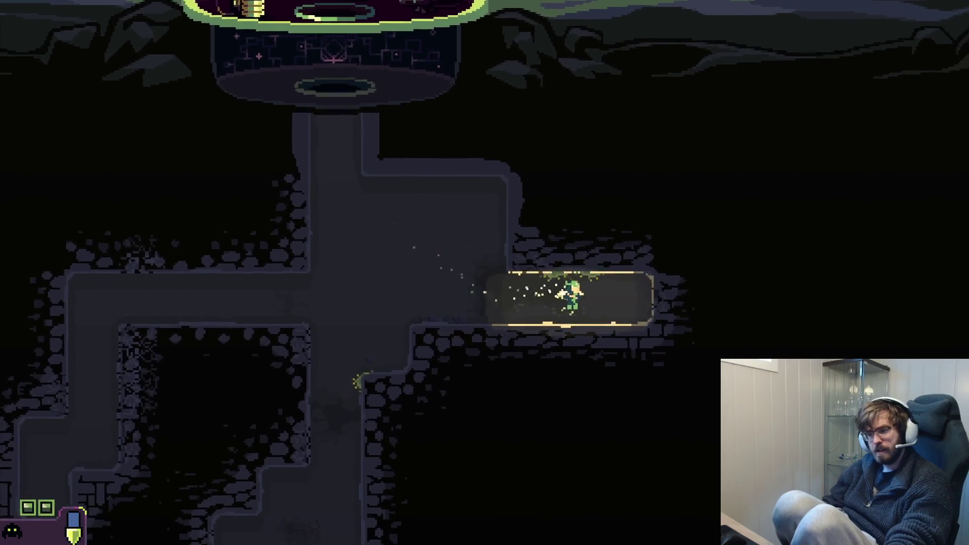
key("Right")
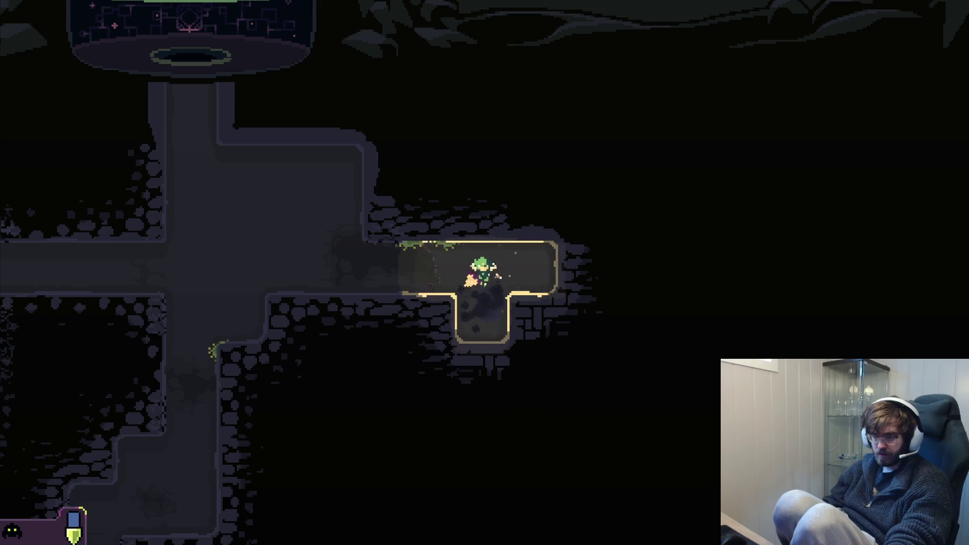
- Walk back to the central shaft and fly up it into the dome
key("Left")
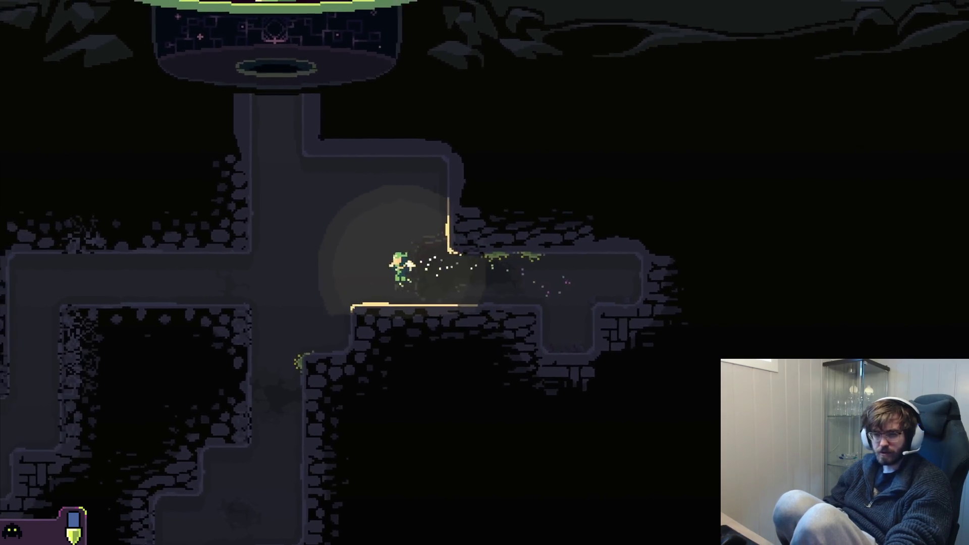
key("Left")
key("Down")
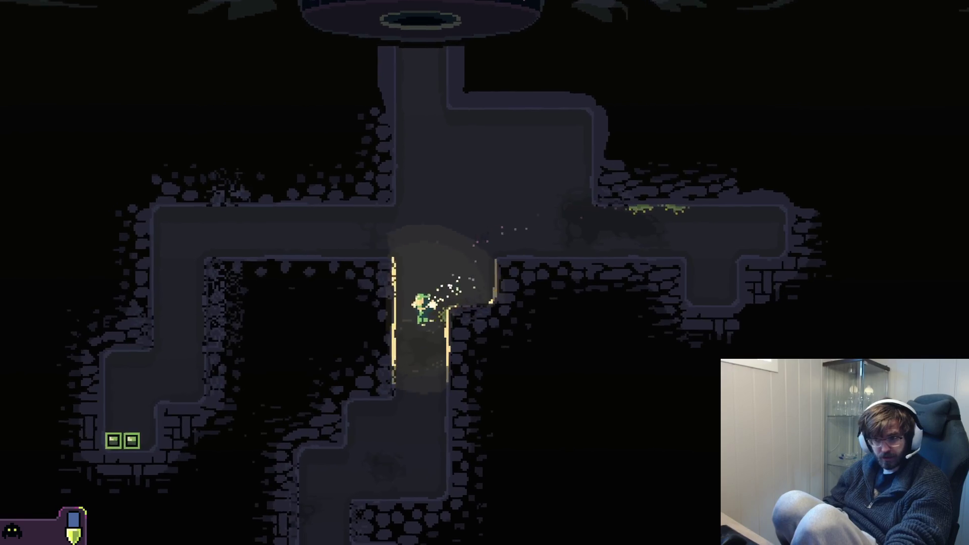
key("Up")
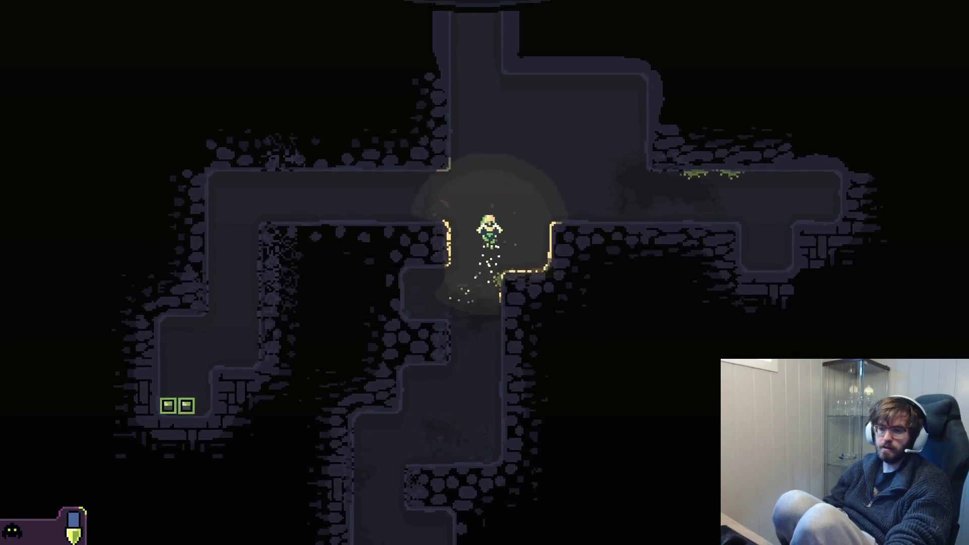
key("Up")
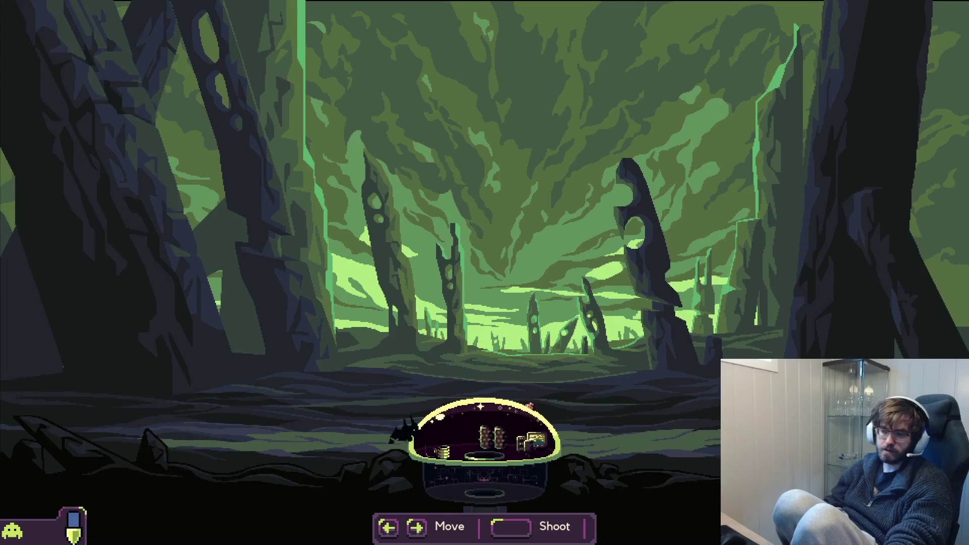
- Swing the laser left along the dome, fire on the left-side monster, then return inside
key("Left")
key("Left")
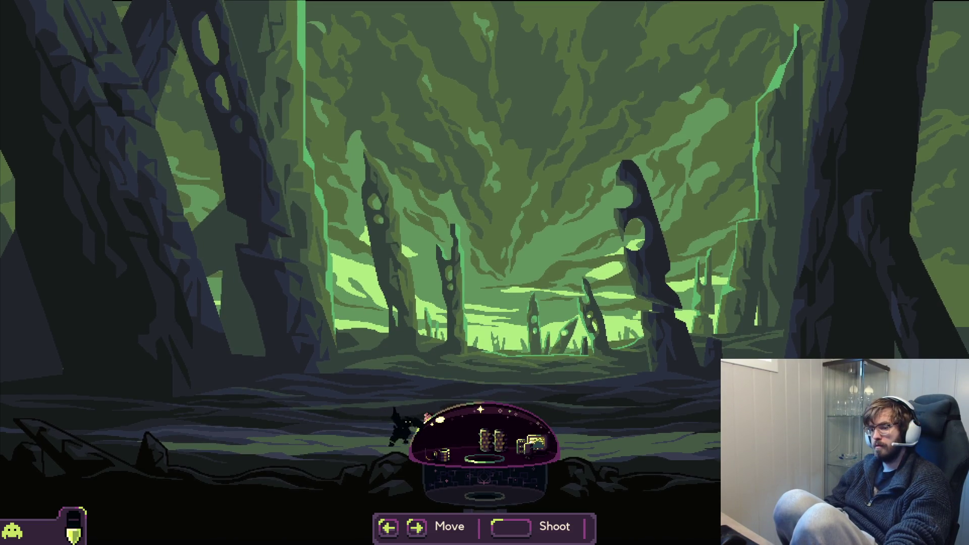
key("Right")
key("Right")
key("Right")
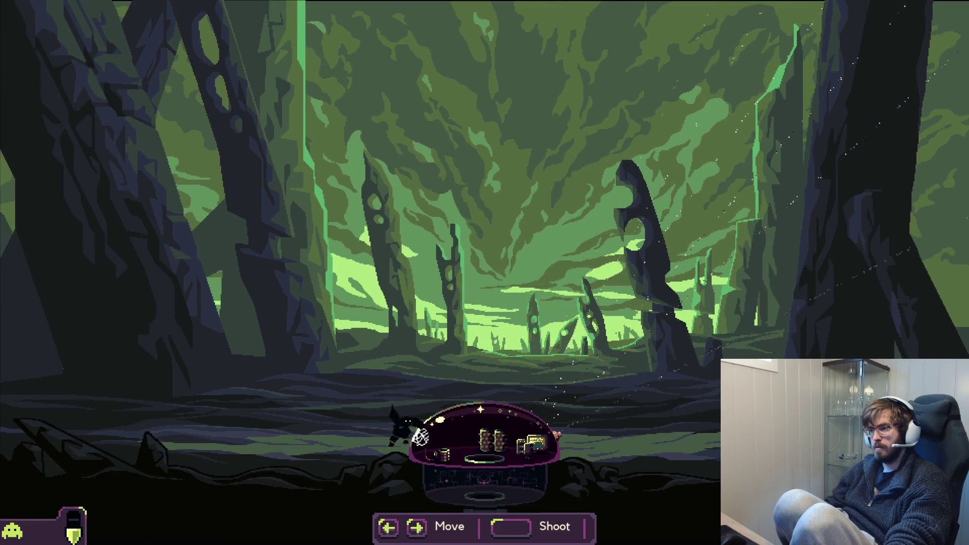
key("Left")
key("space")
key("Left")
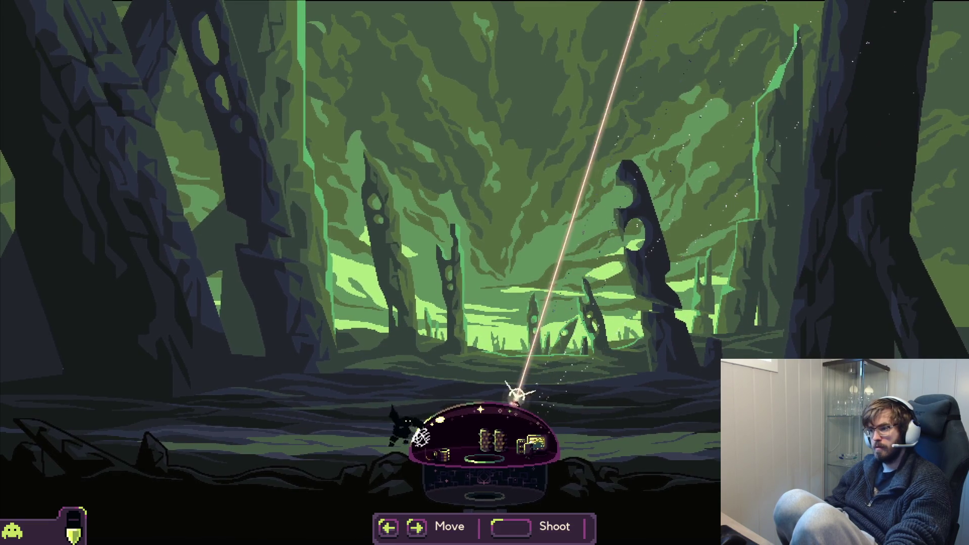
key("Left")
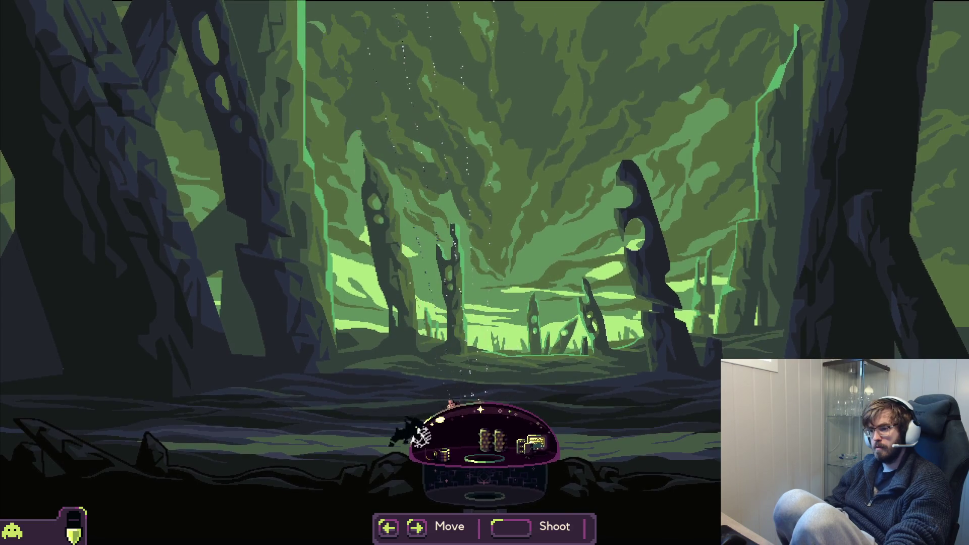
key("Left")
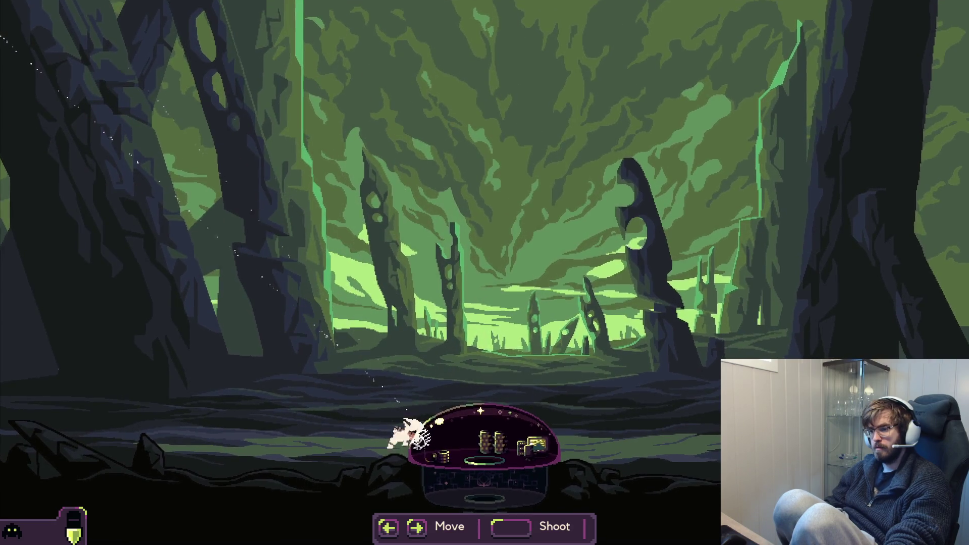
key("Right")
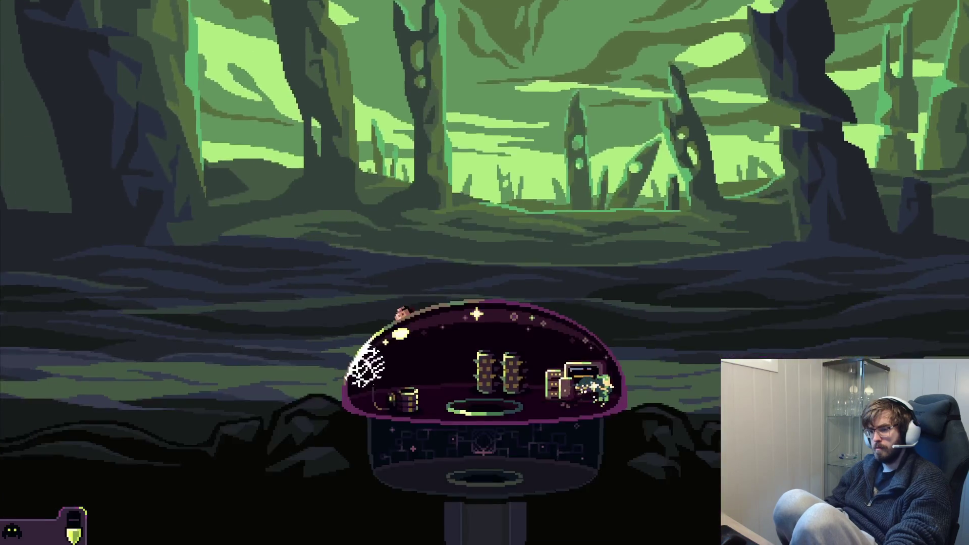
key("Left")
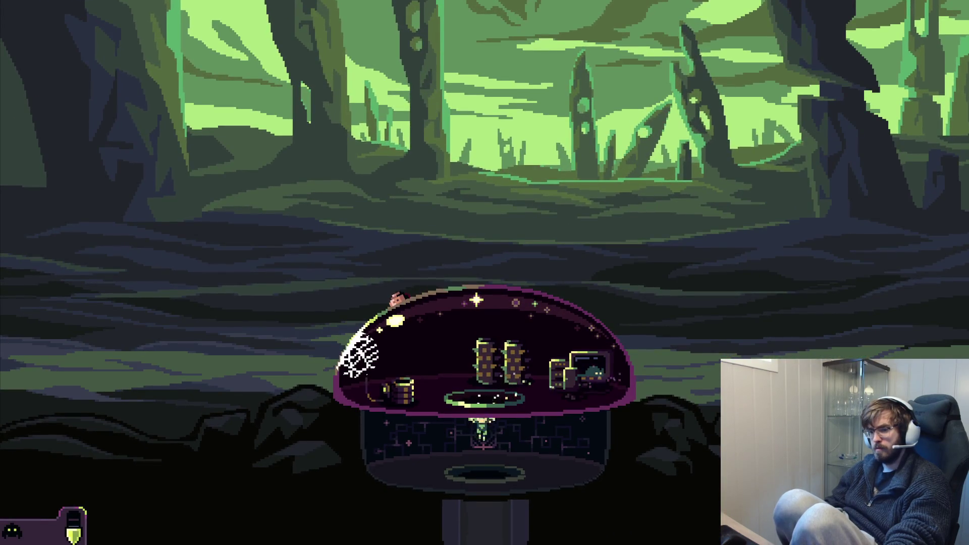
- Descend the mine shaft and drill a side tunnel to the left and upward
key("Down")
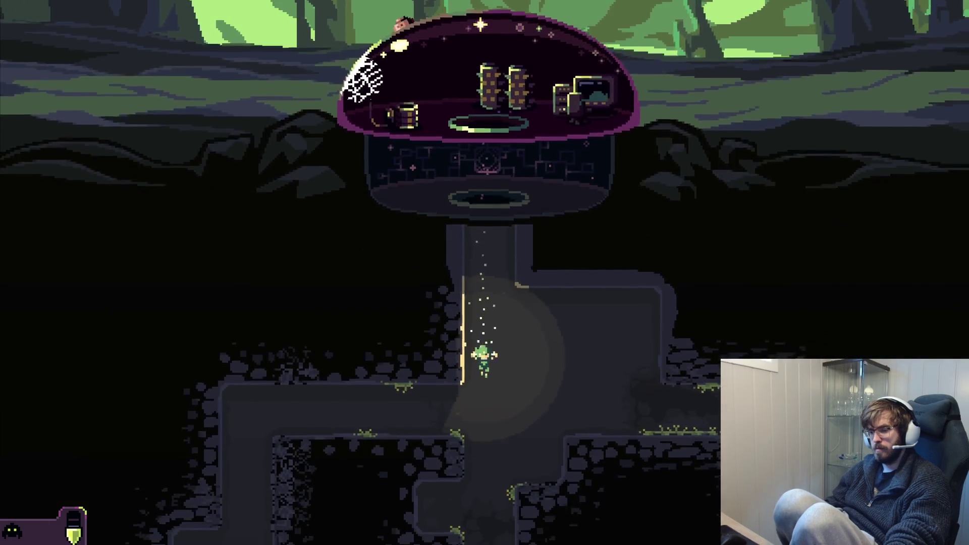
key("Down")
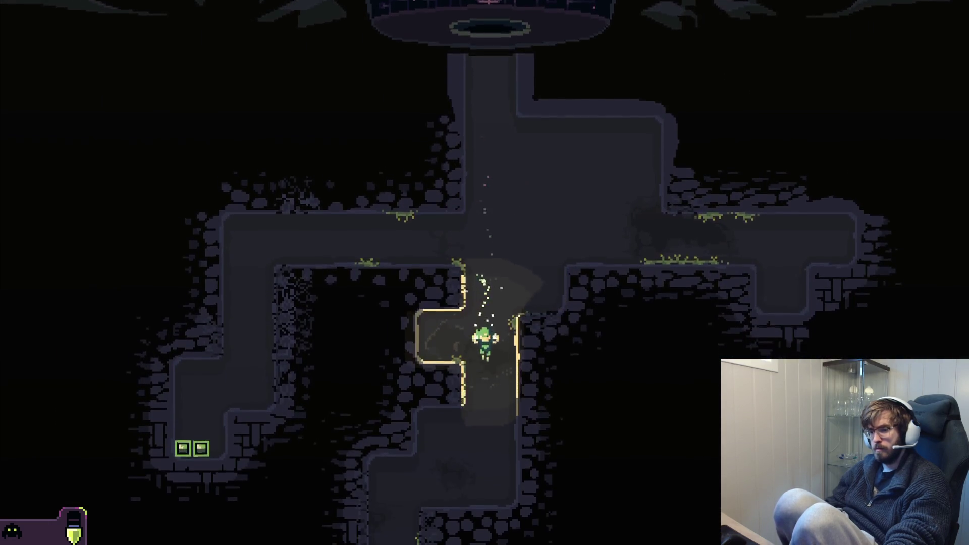
key("Left")
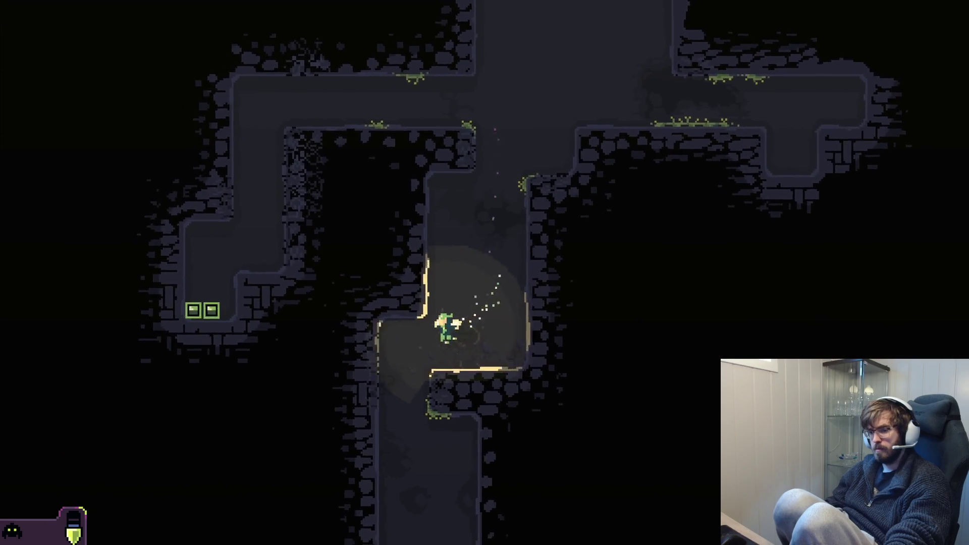
key("Left")
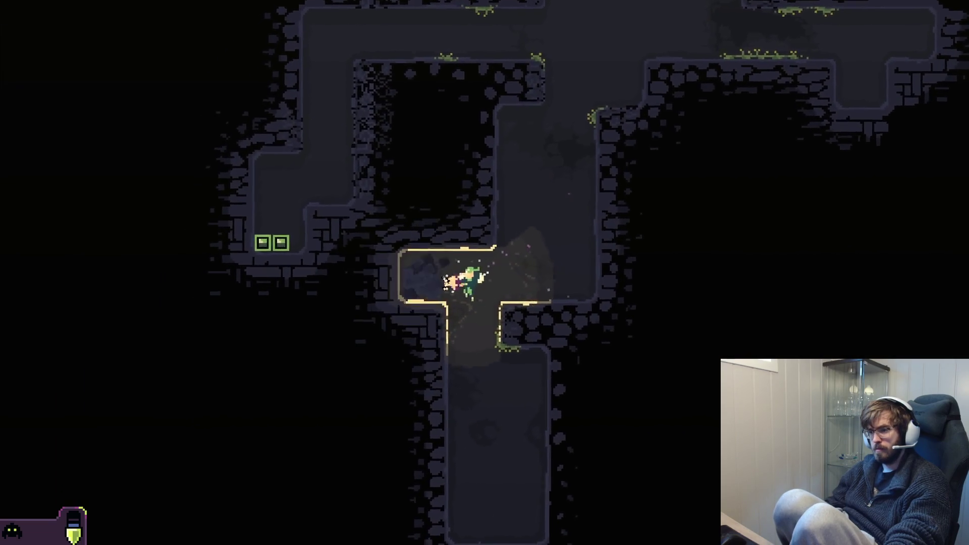
key("Right")
key("Up")
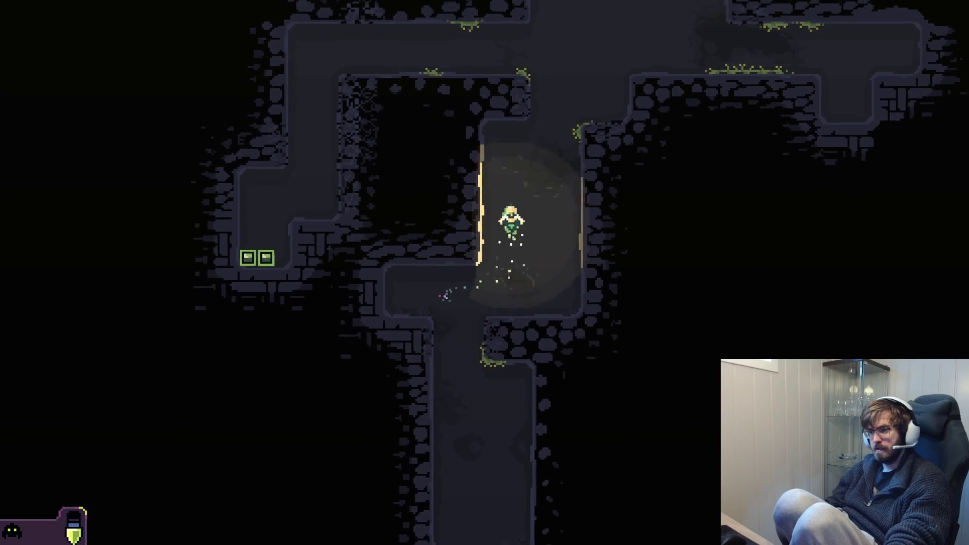
- Break open the pink crystal, collect its shards, and pause the game
key("Left")
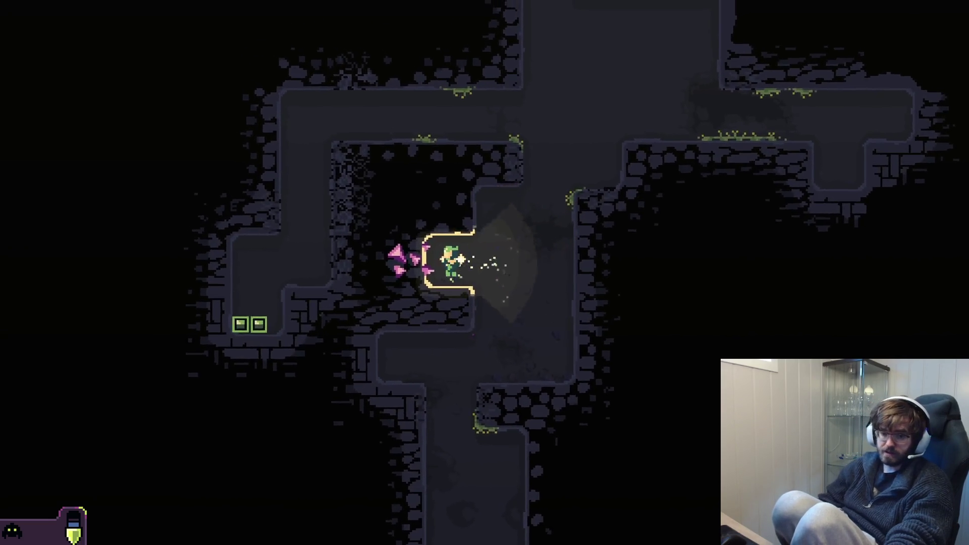
key("Left")
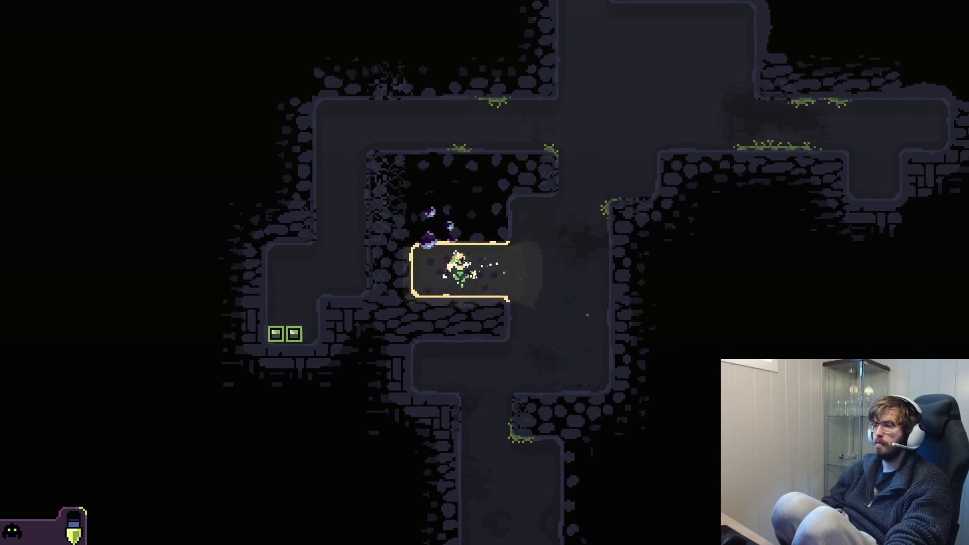
key("Up")
key("Right")
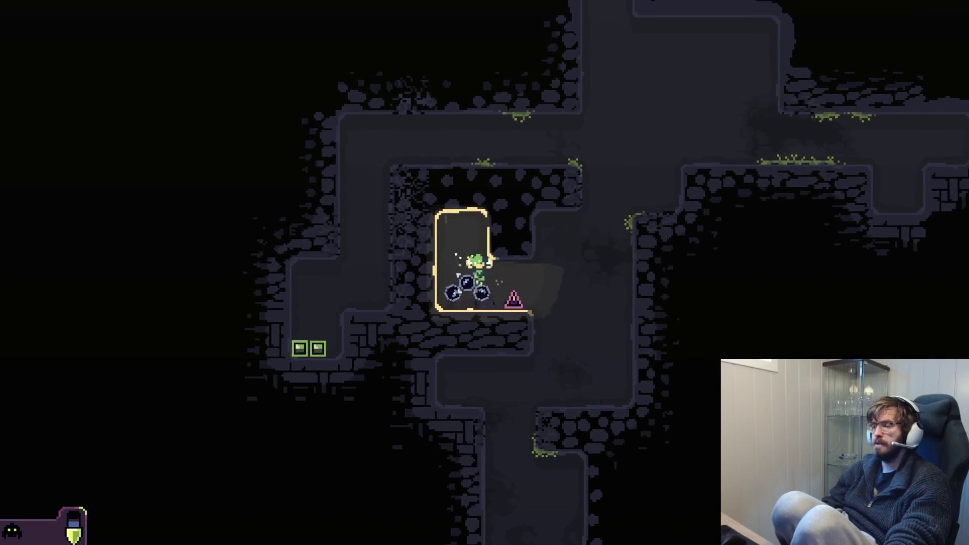
key("Escape")
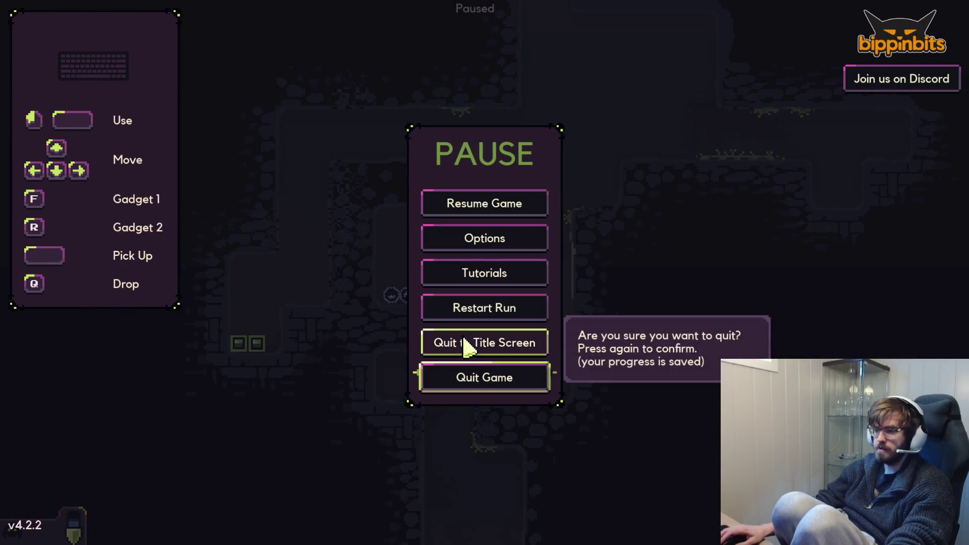
- Confirm quitting Dome Keeper, focus enemy_spawner.gd, and run the Omnicore project with F5
left_click(476, 378)
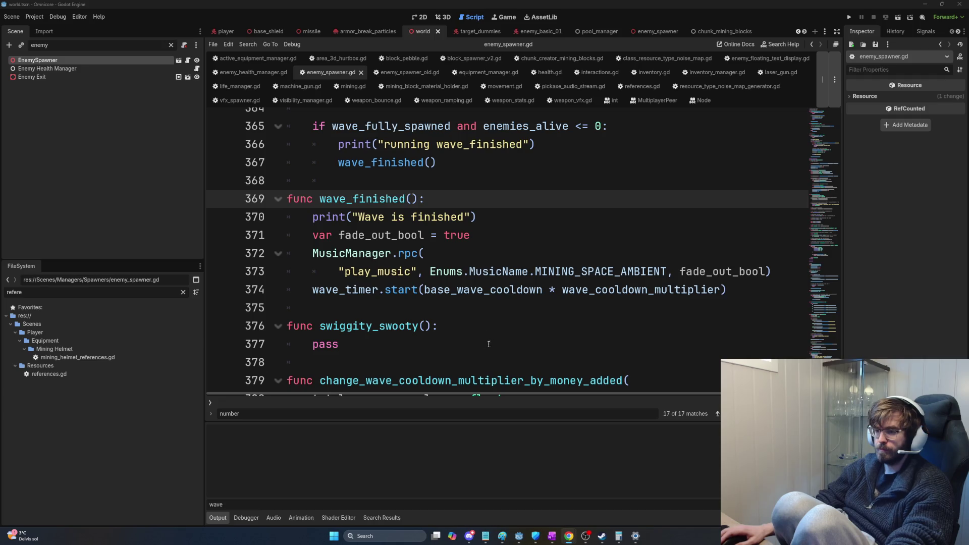
left_click(487, 345)
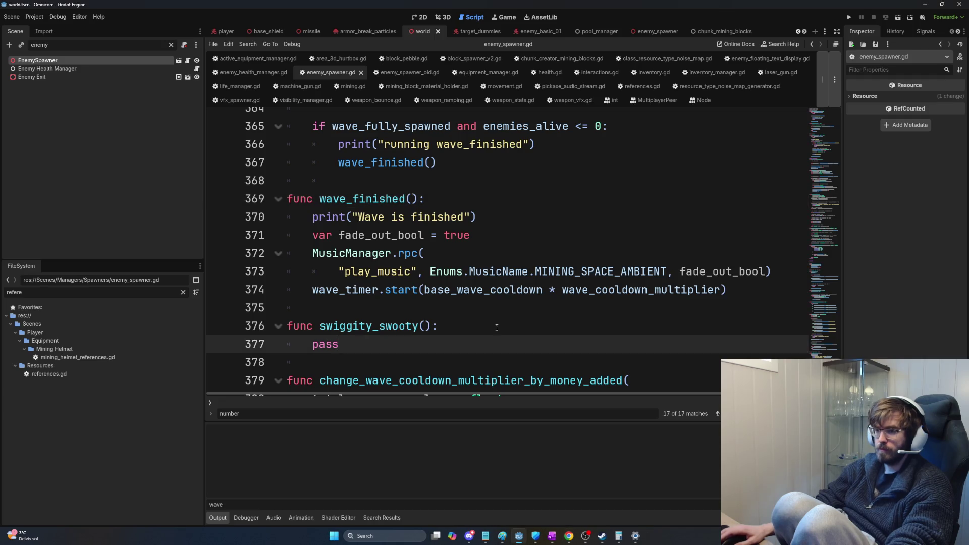
left_click(475, 272)
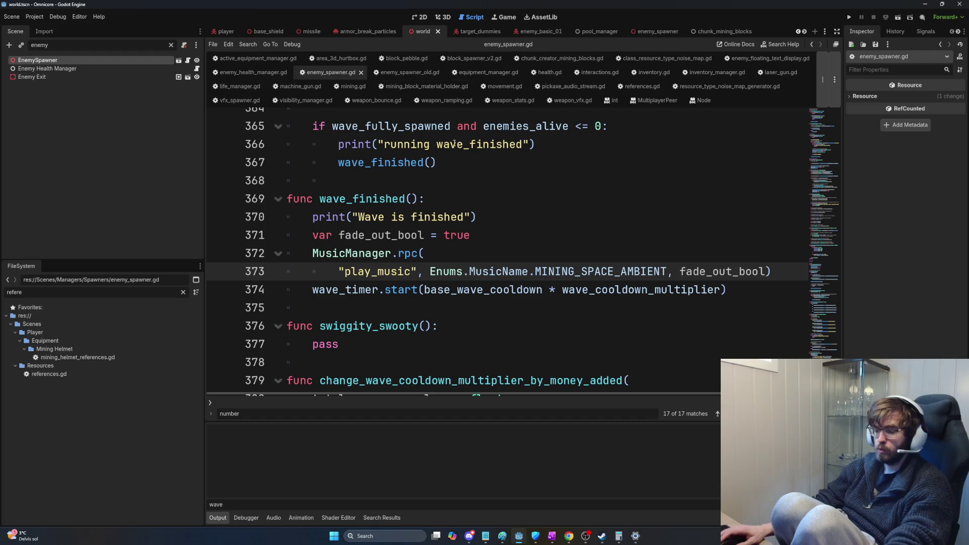
left_click(444, 162)
key("F5")
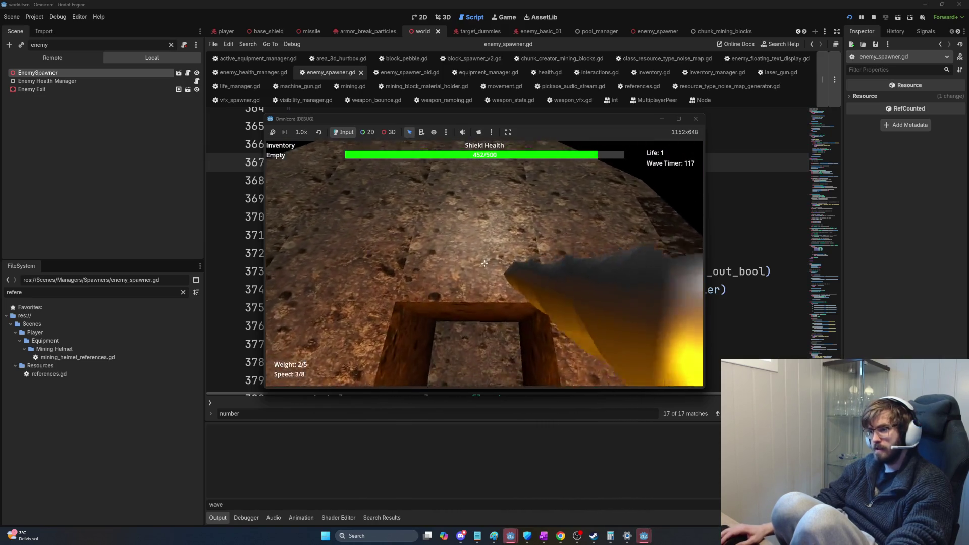
- Fire the mining weapon to break the tunnel blocks, block piles and several rock walls
left_click(484, 263)
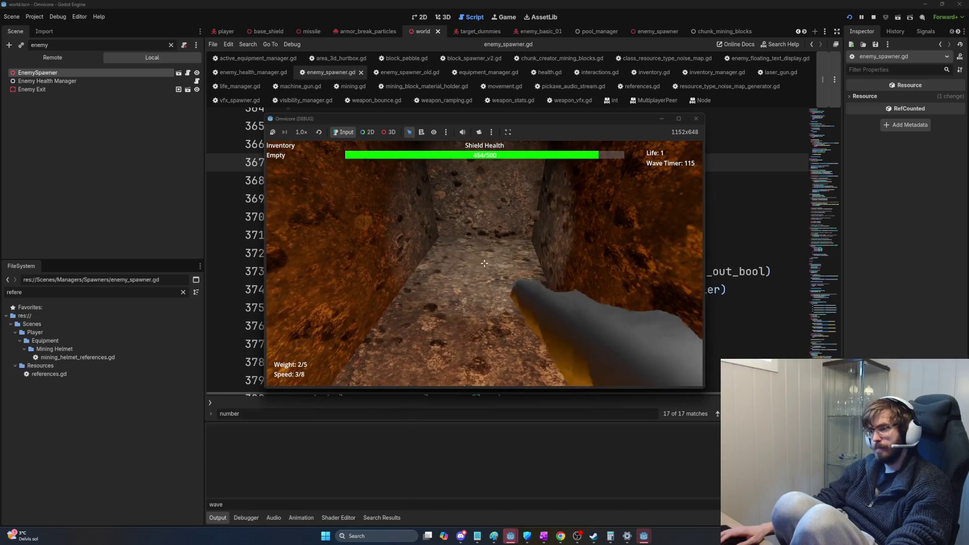
key("space")
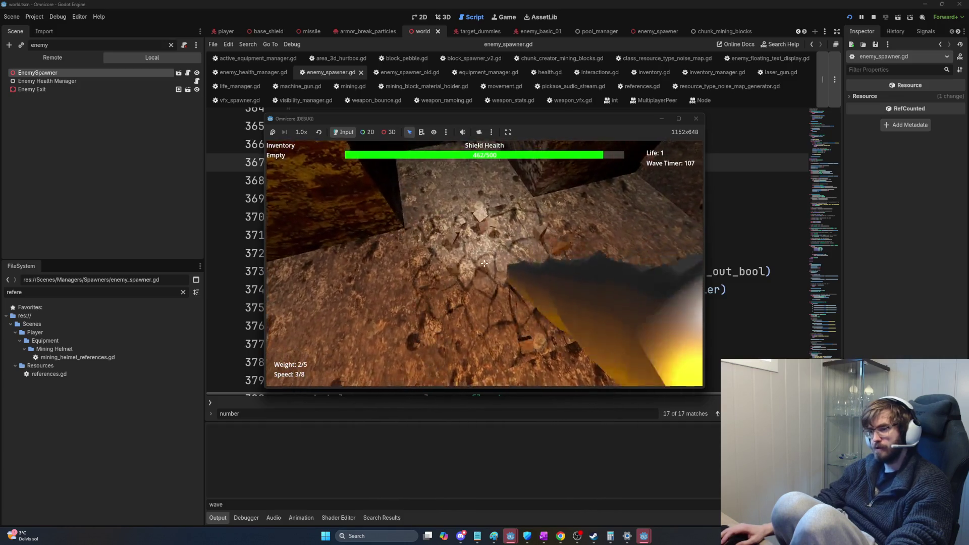
left_click(485, 263)
left_click(484, 263)
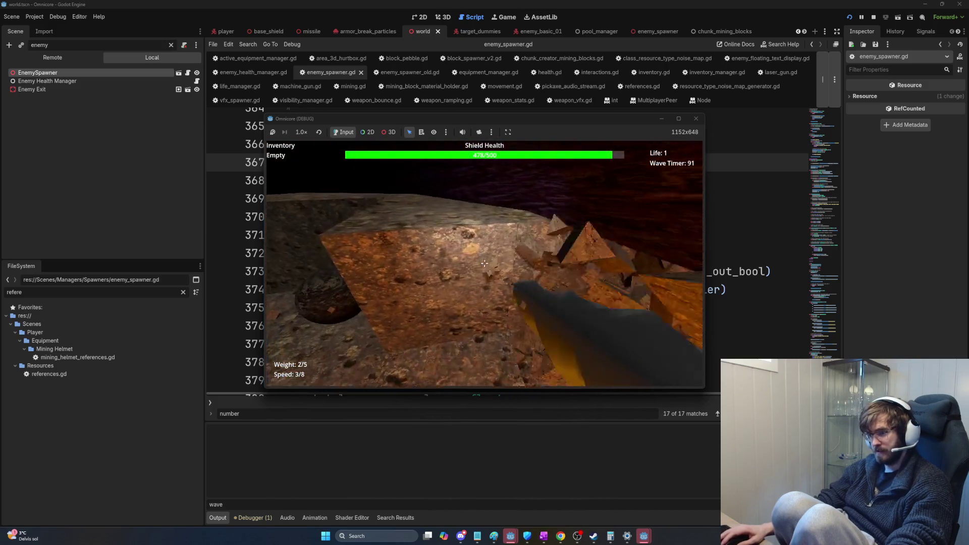
left_click(485, 263)
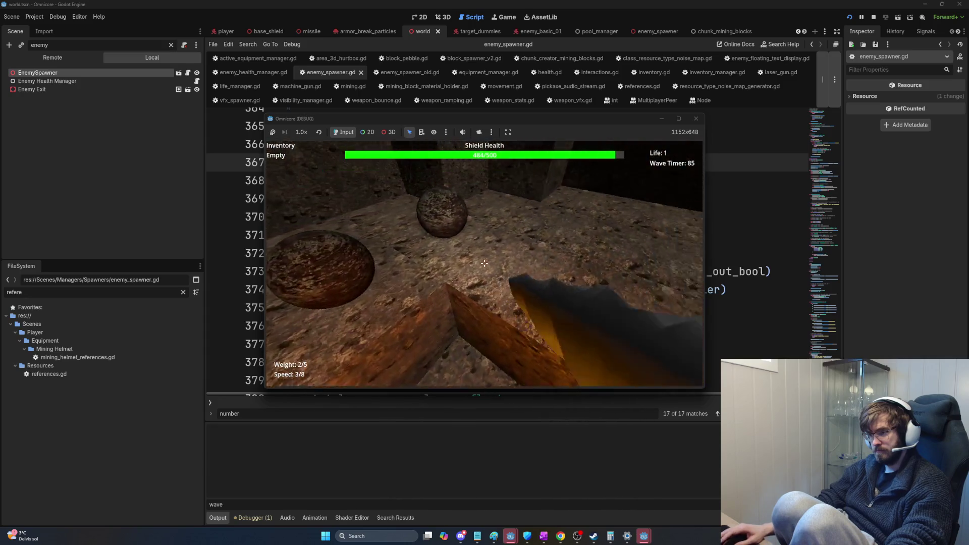
left_click(485, 264)
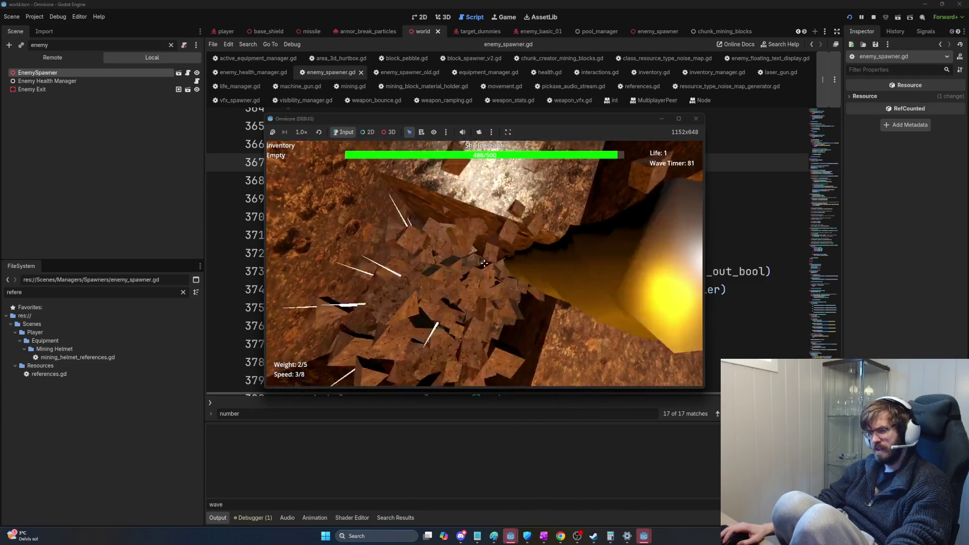
left_click(485, 263)
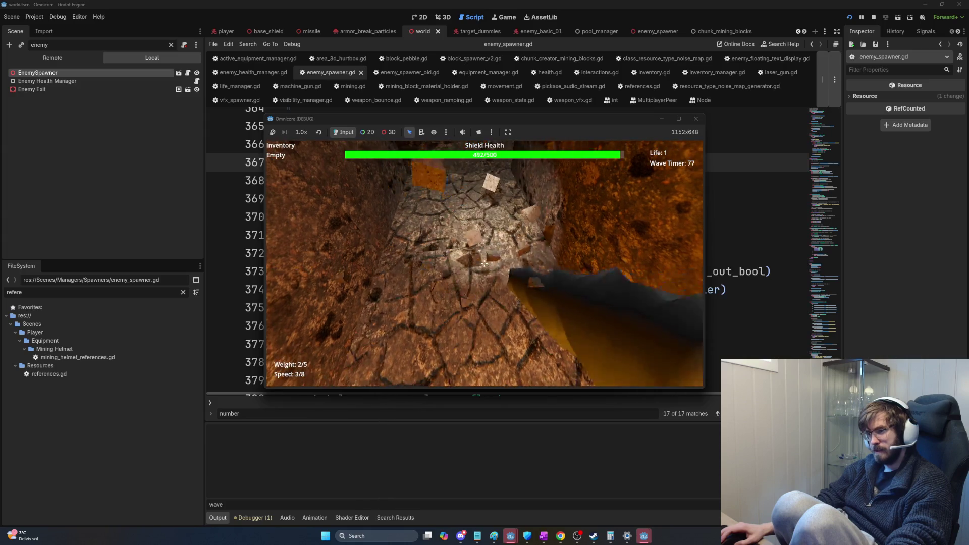
left_click(484, 263)
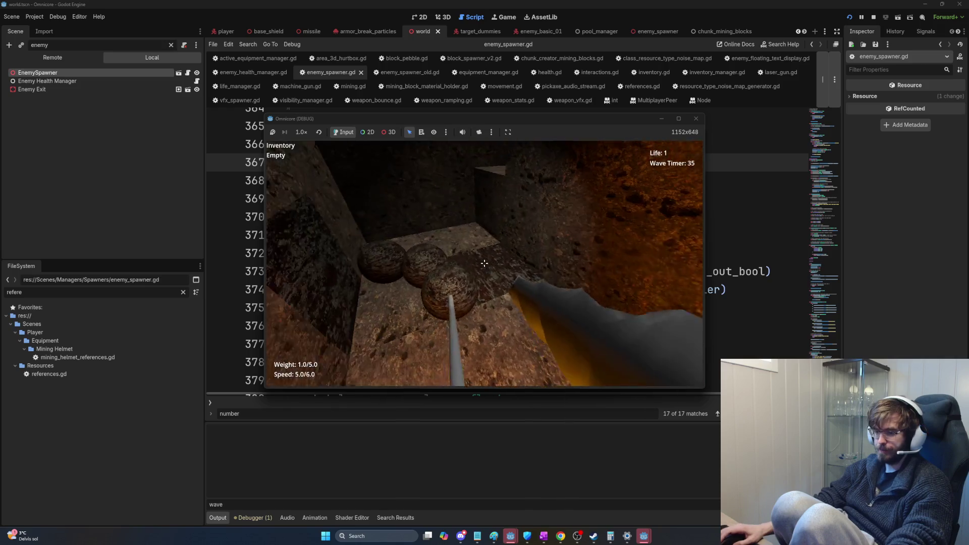
left_click(484, 263)
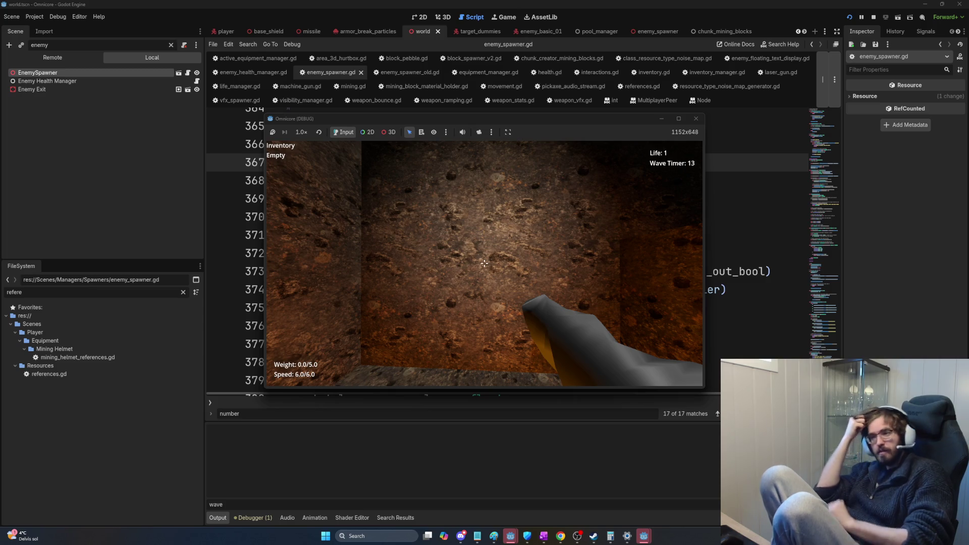
- Approach the cracked rock walls and blast them with mining explosives
key("w")
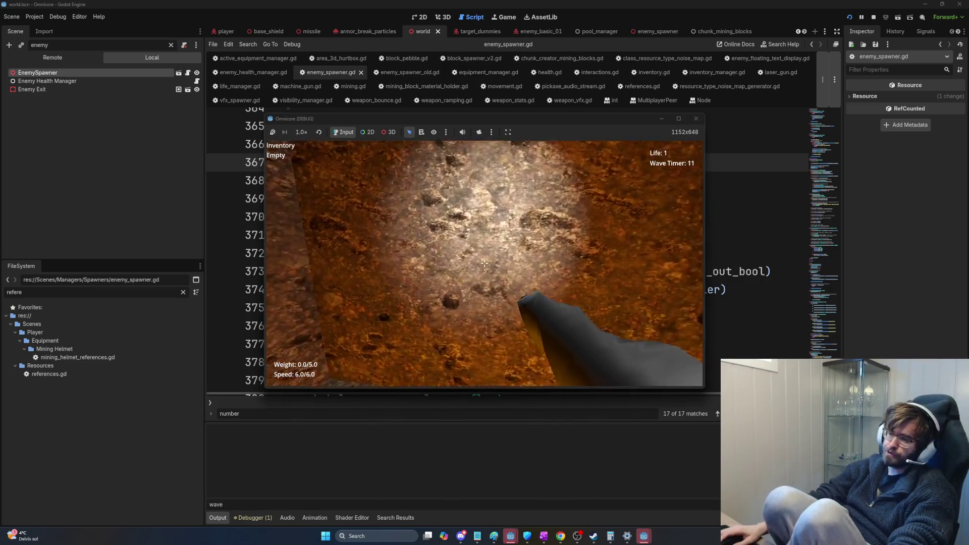
key("w")
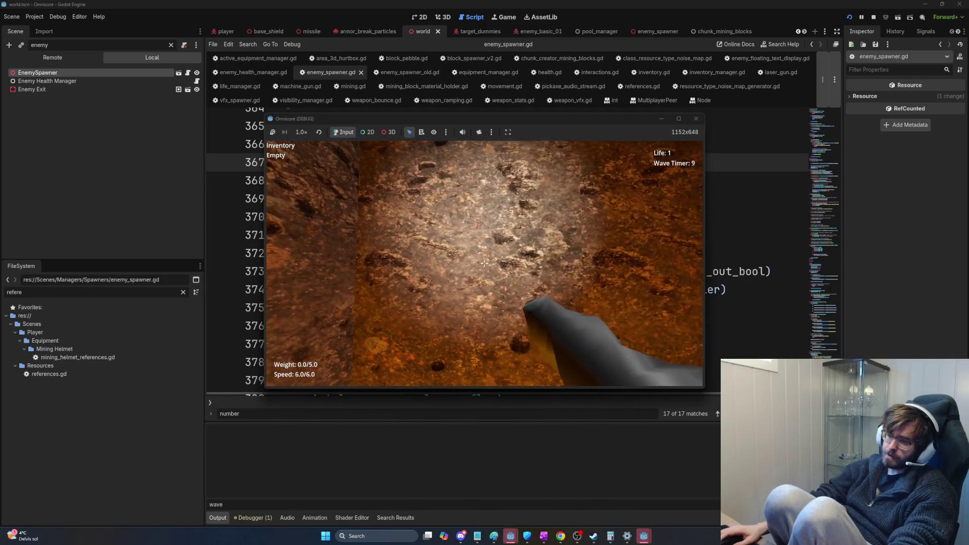
key("d")
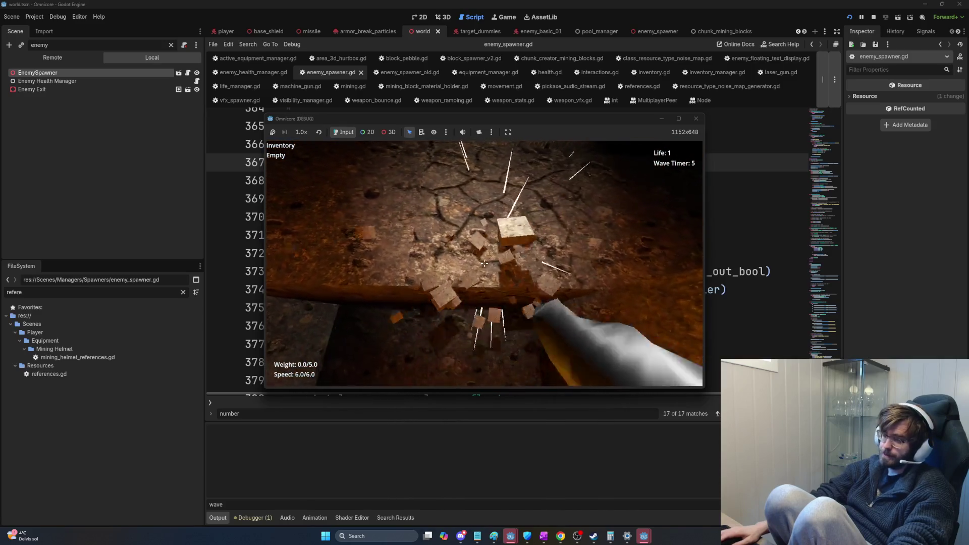
left_click(484, 263)
key("w")
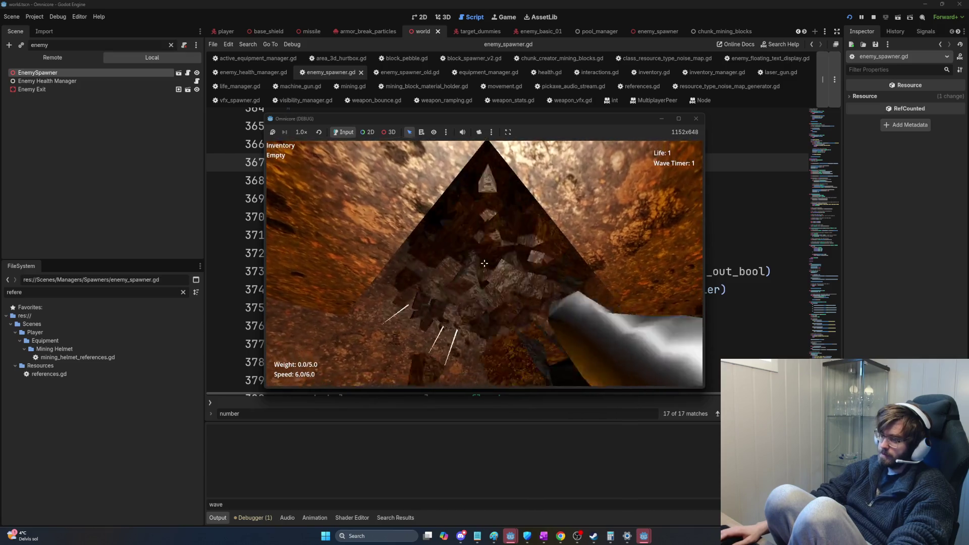
left_click(484, 263)
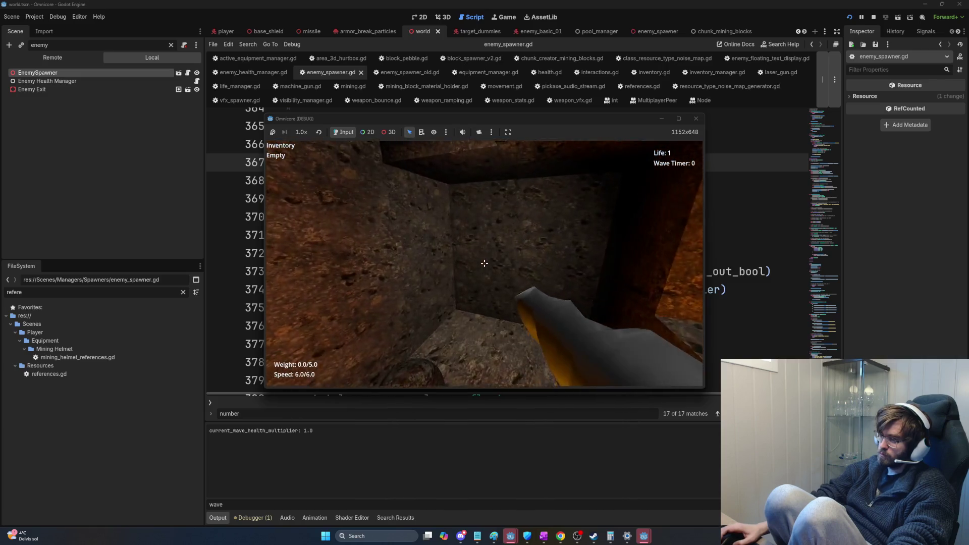
- Pick up the nearby ore spheres, drop two of them, and walk to the corridor corner
key("e")
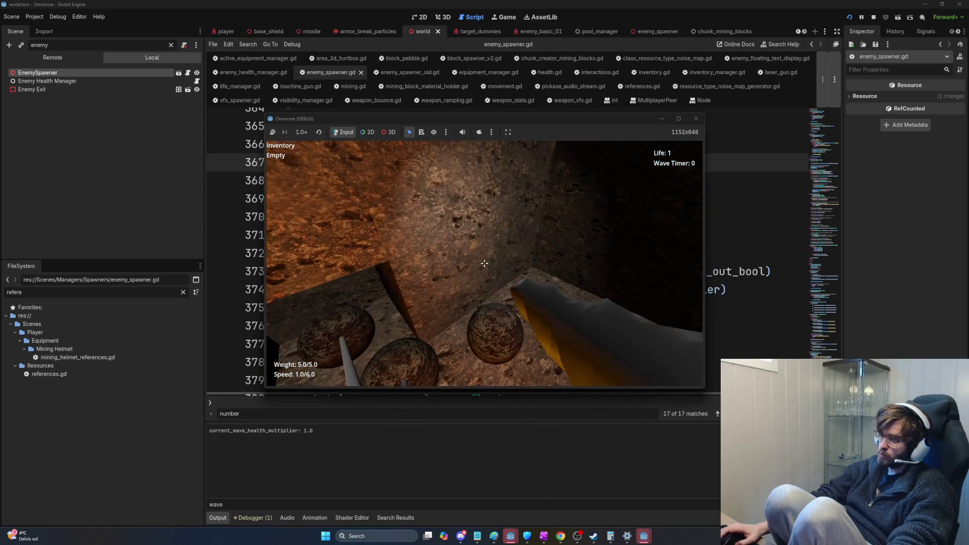
key("q")
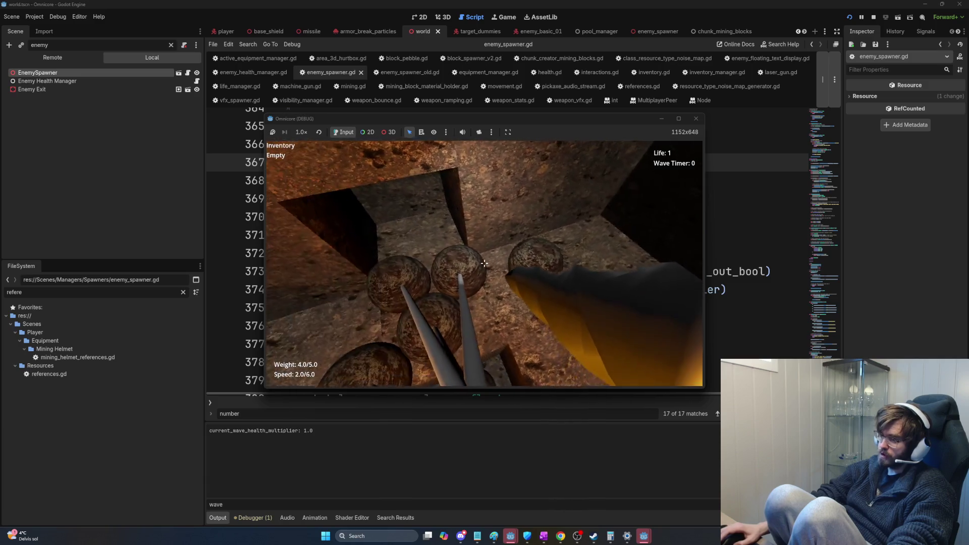
key("q")
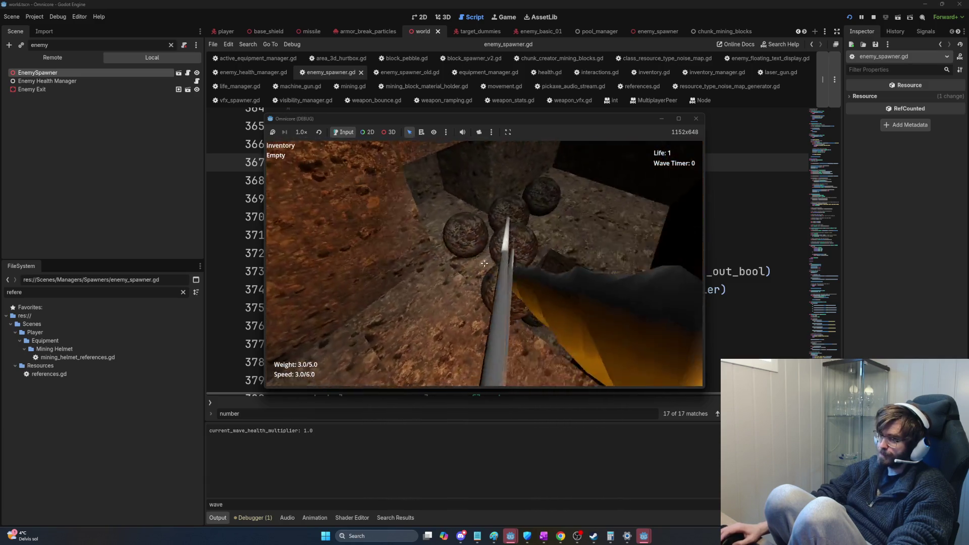
key("w")
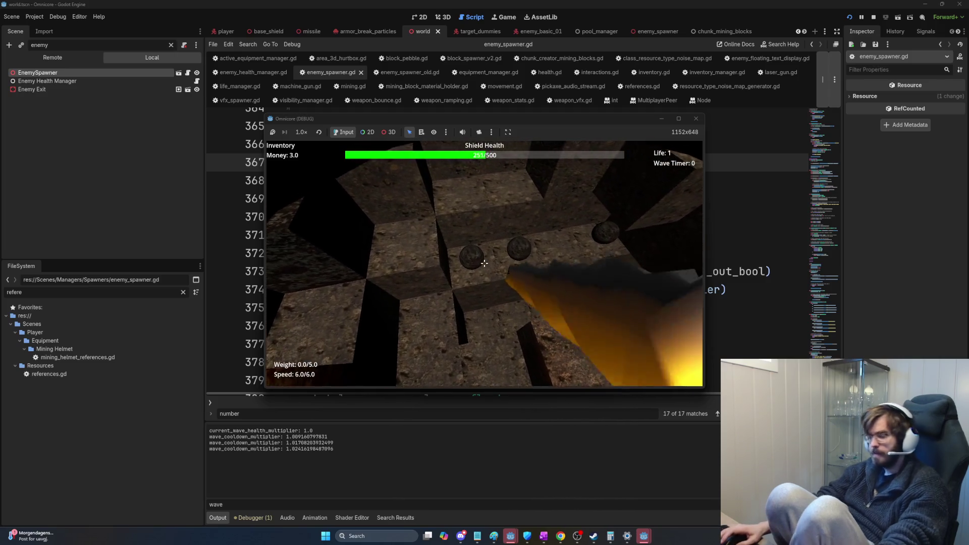
- Stop the running Omnicore game with F8
key("F8")
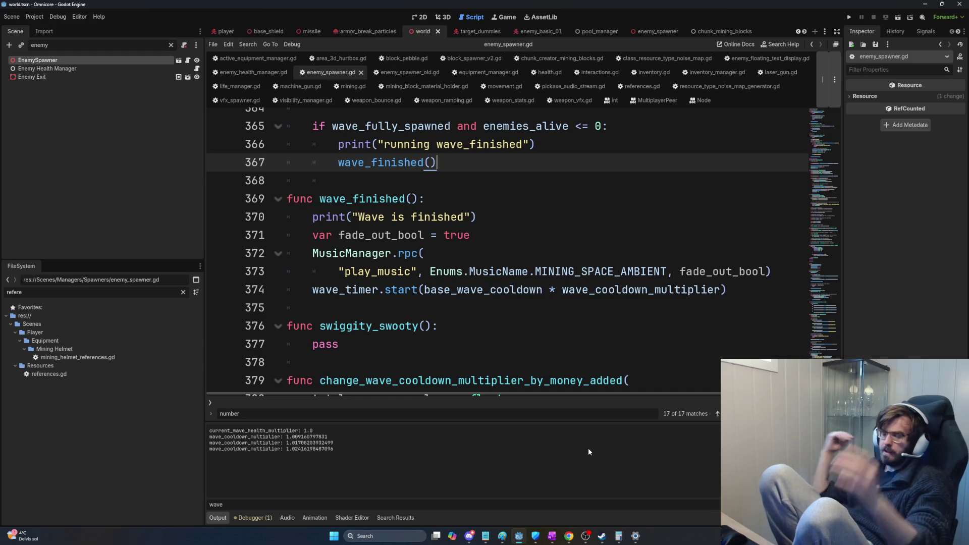
- Switch back to the Godot editor window and bring up the 3D workspace view
key("alt+Tab")
key("Left")
key("Left")
key("Right")
key("Right")
key("Left")
key("Left")
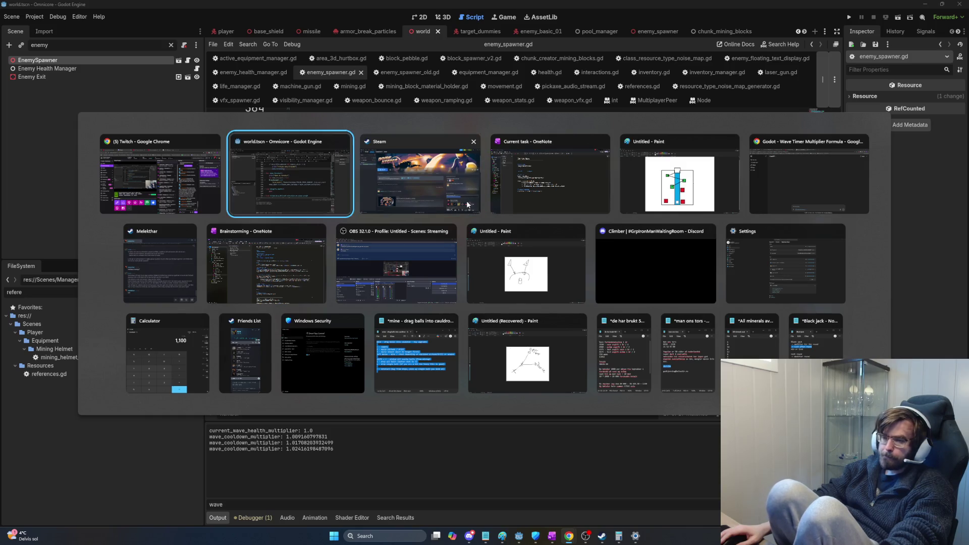
key("Right")
key("Return")
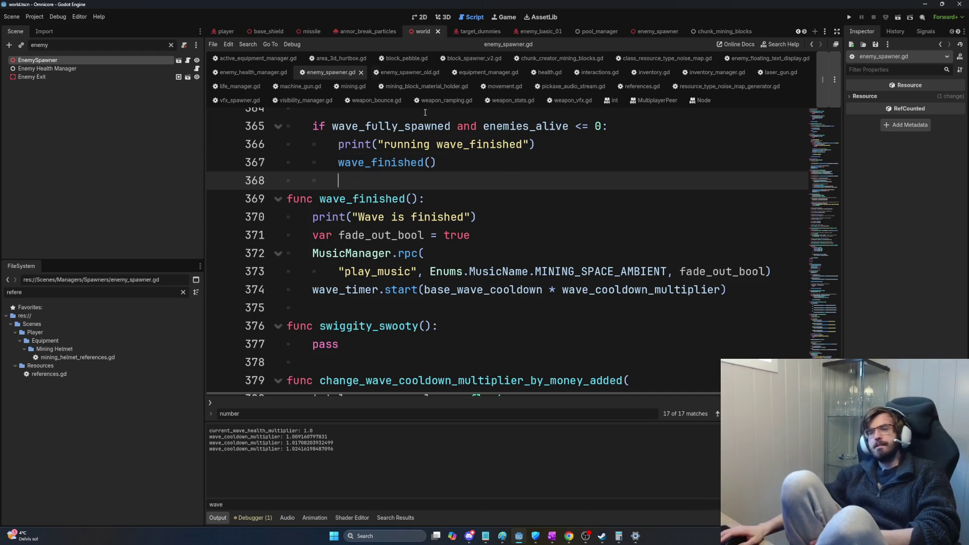
left_click(433, 19)
- Clear the scene tree's 'enemy' filter and select the Shared UI node to view the HUD
key("f")
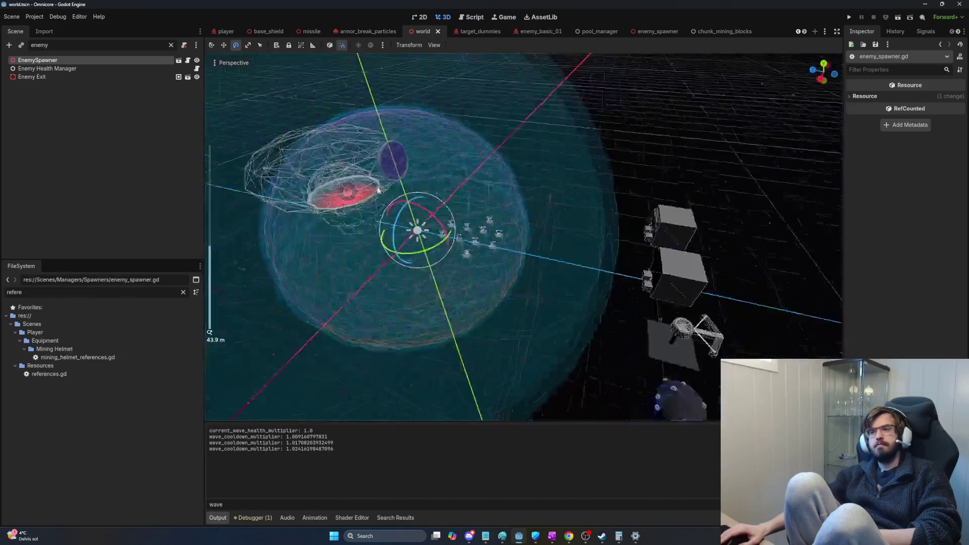
double_click(127, 47)
key("BackSpace")
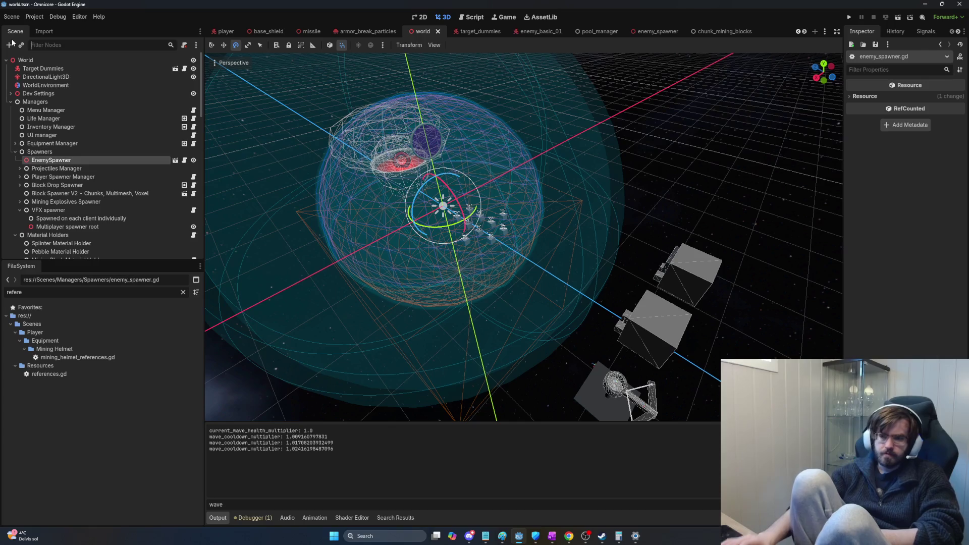
scroll(152, 132, "down", 10)
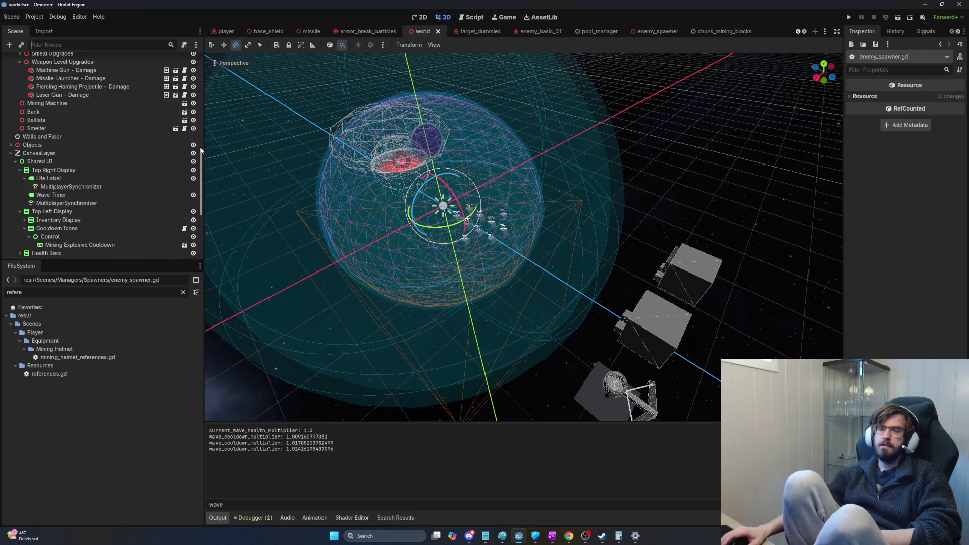
left_click(80, 163)
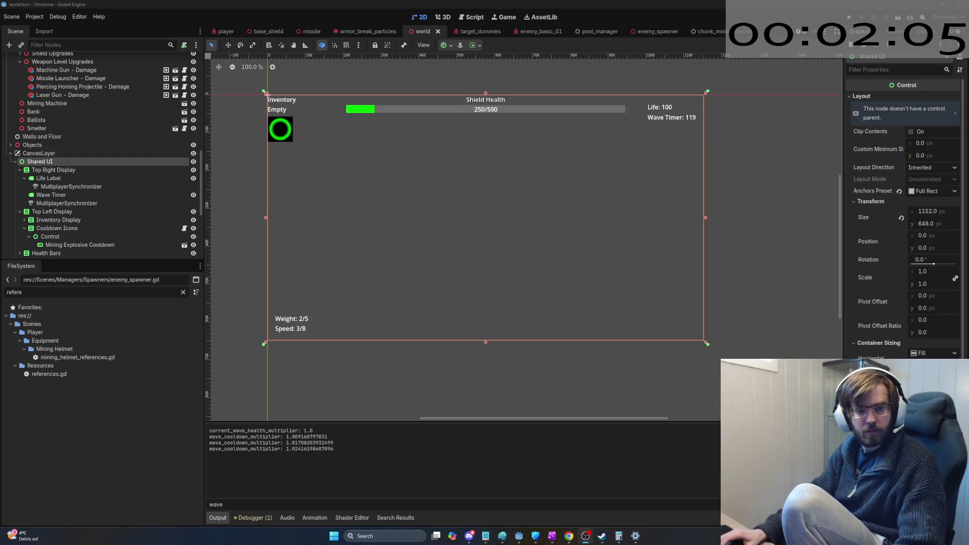
left_click(478, 300)
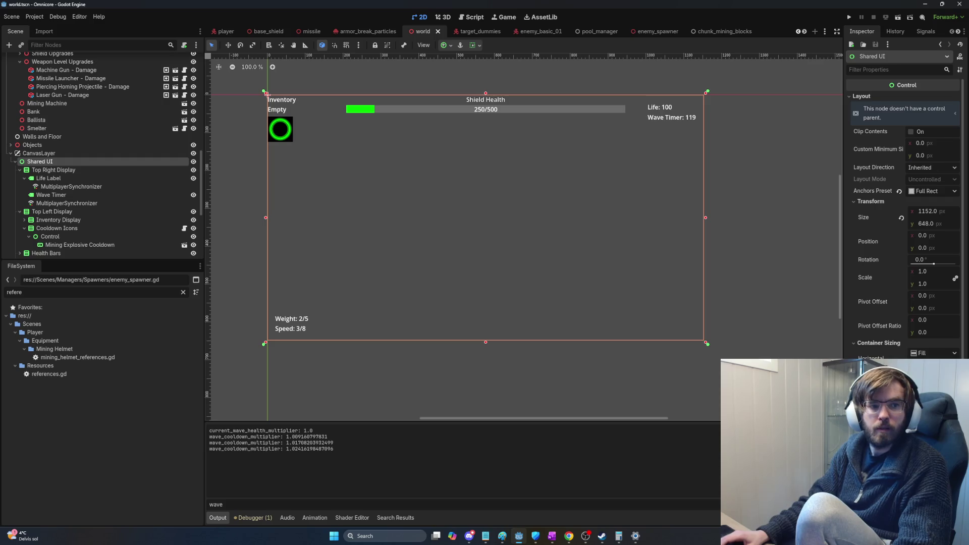
key("alt+Tab")
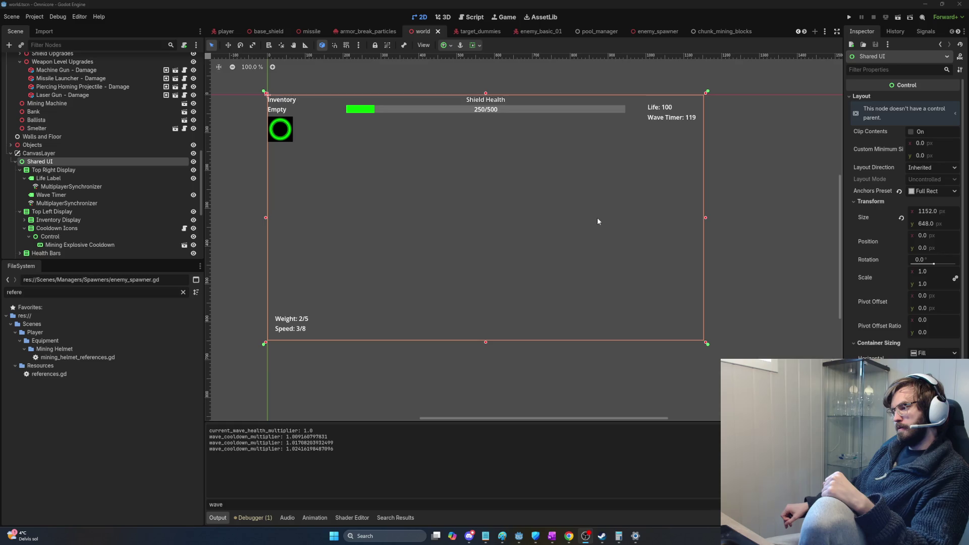
left_click(579, 254)
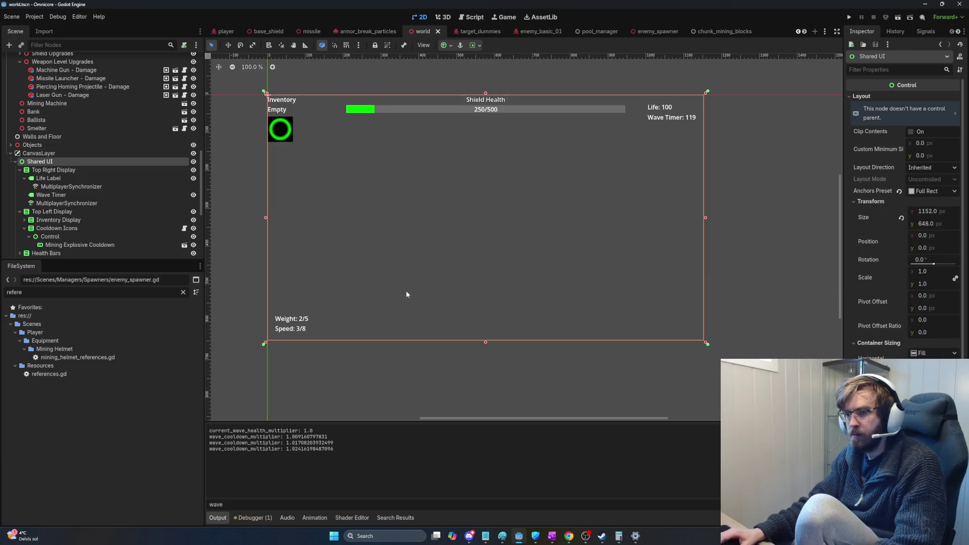
key("alt+Tab")
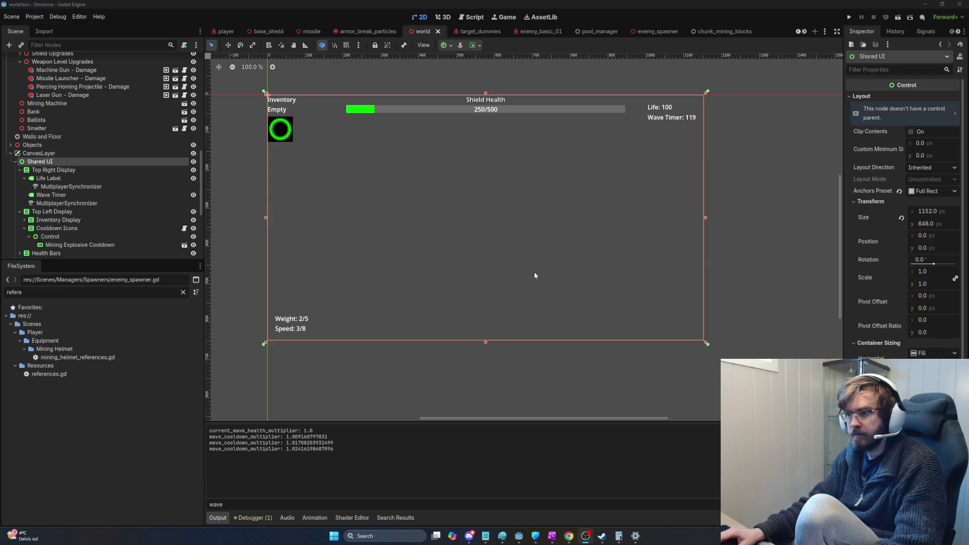
key("alt+Tab")
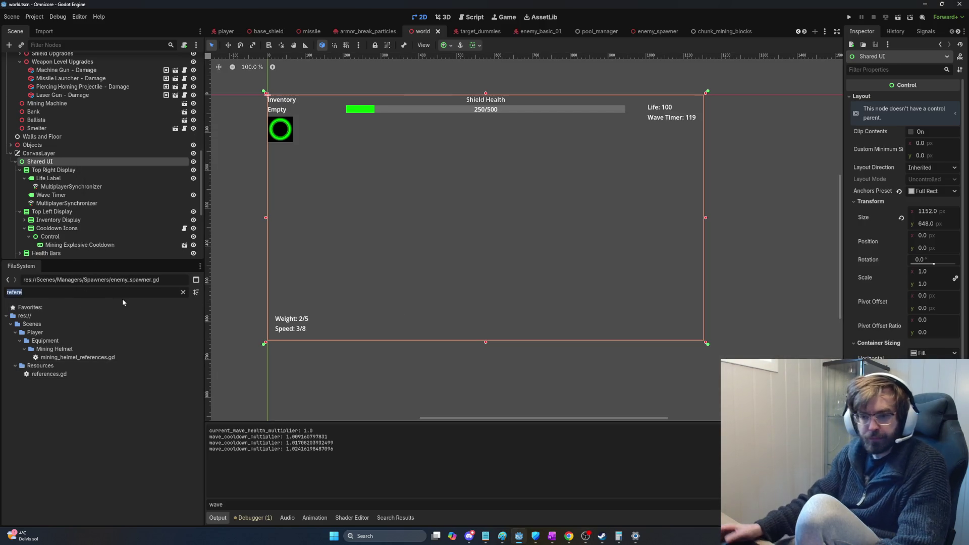
- Filter the FileSystem for 'circle' and preview circle_01_a, circle_02_a and circle_03_a
type("circle")
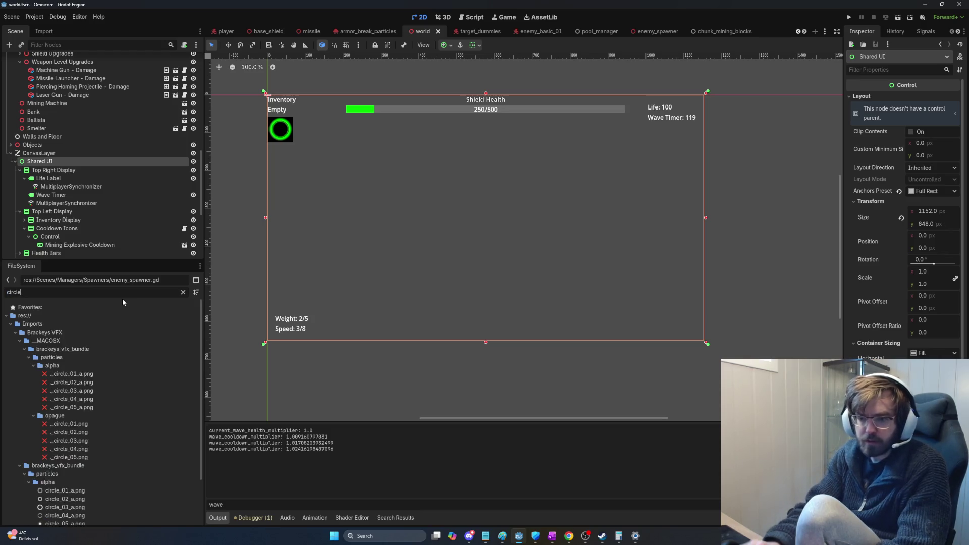
scroll(141, 404, "down", 3)
left_click(101, 435)
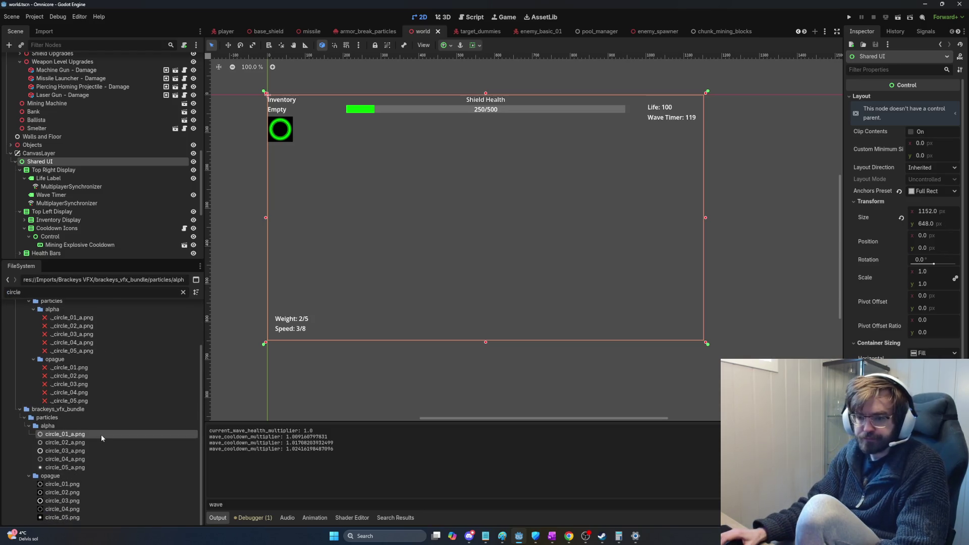
double_click(101, 435)
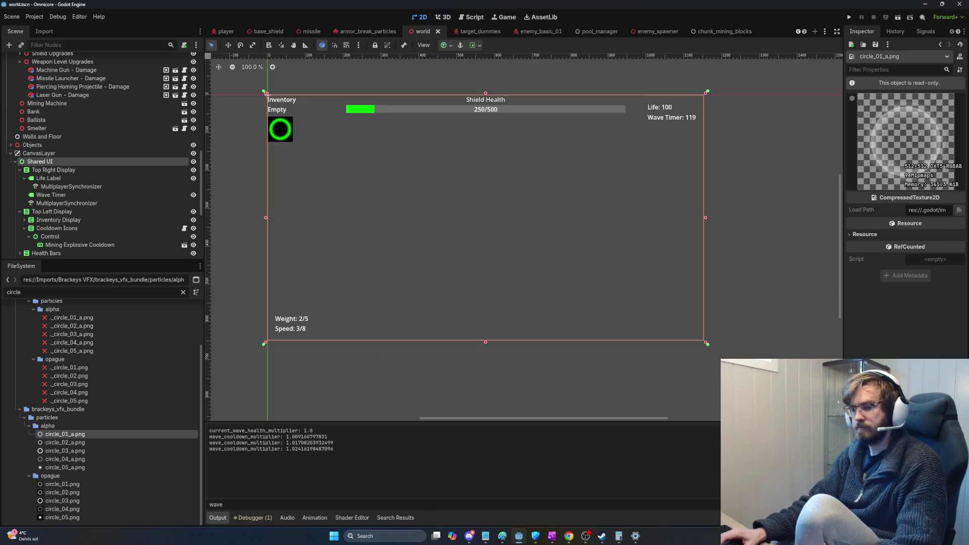
double_click(74, 443)
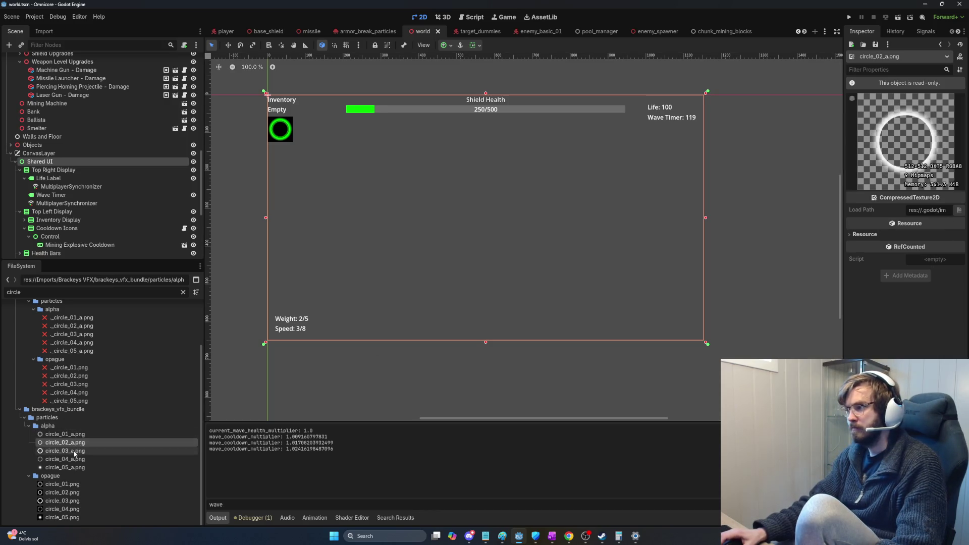
double_click(74, 451)
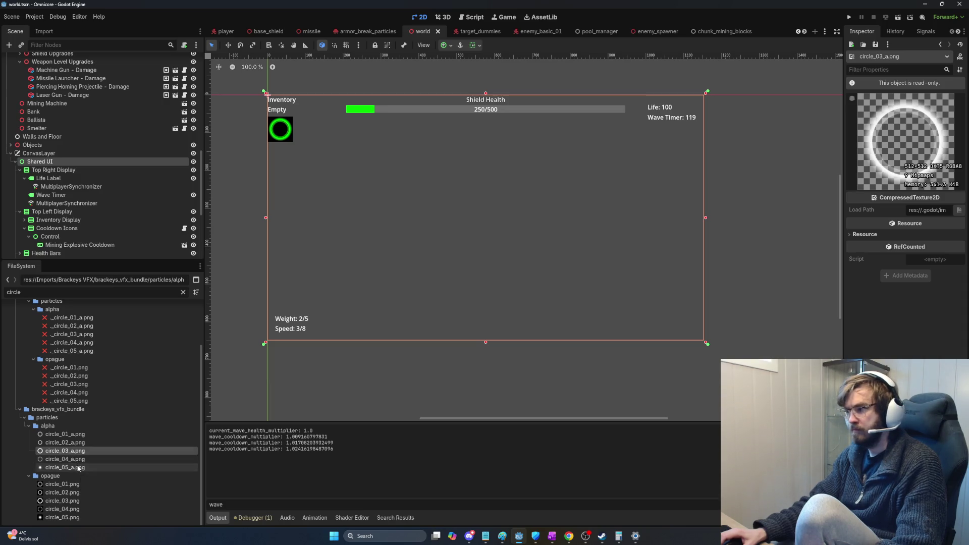
- Compare circle_05_a, circle_04_a and circle_01_a, settling on the circle_03_a.png ring
double_click(79, 468)
double_click(80, 460)
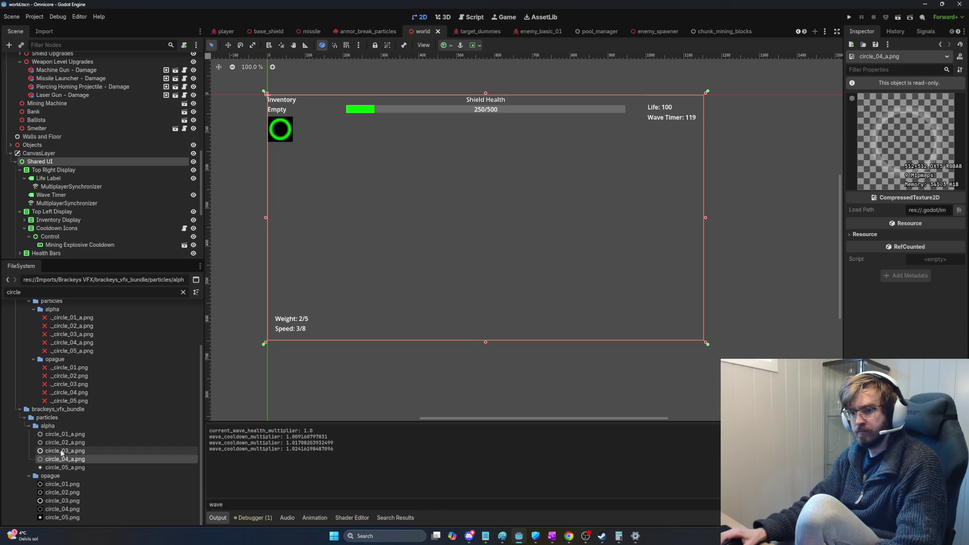
double_click(69, 451)
left_click(72, 435)
double_click(72, 435)
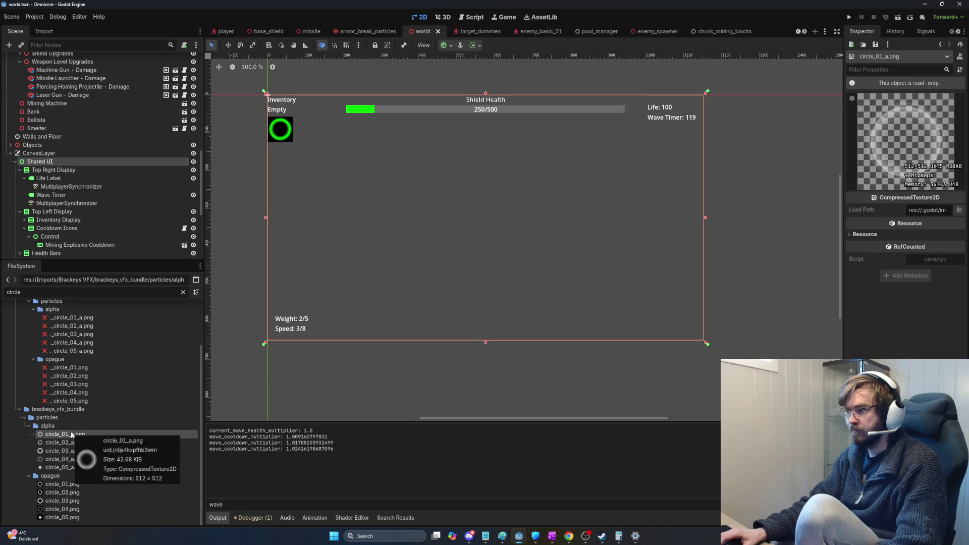
double_click(68, 442)
double_click(68, 450)
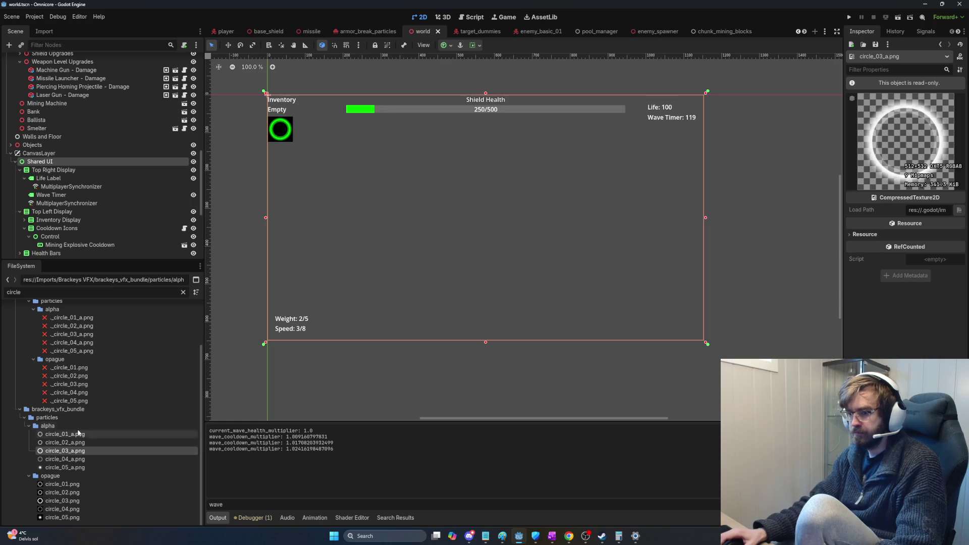
mouse_move(74, 457)
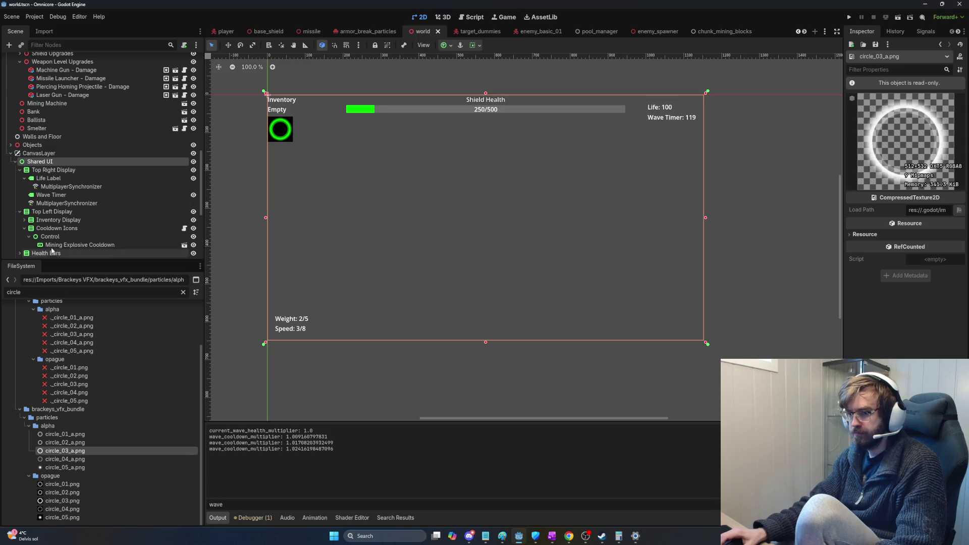
key("ctrl+a")
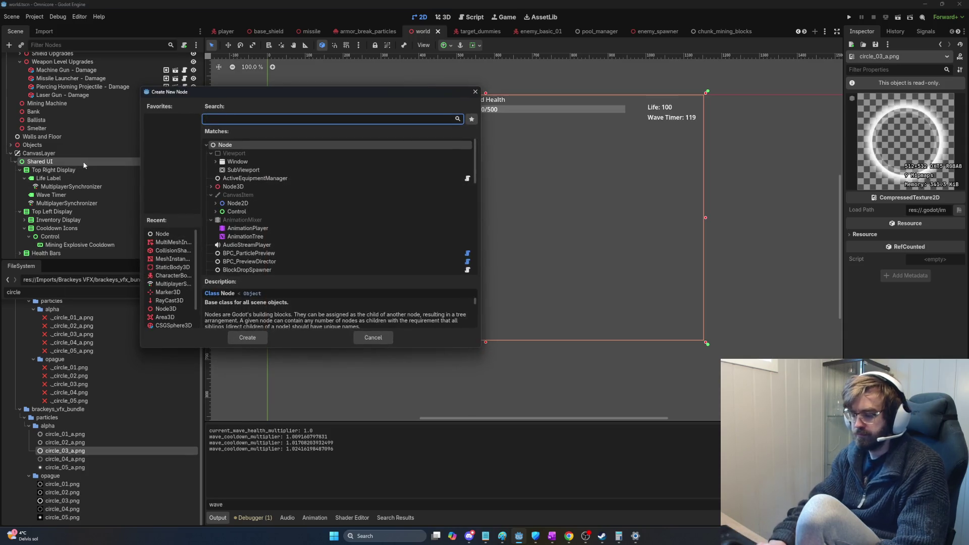
type("image")
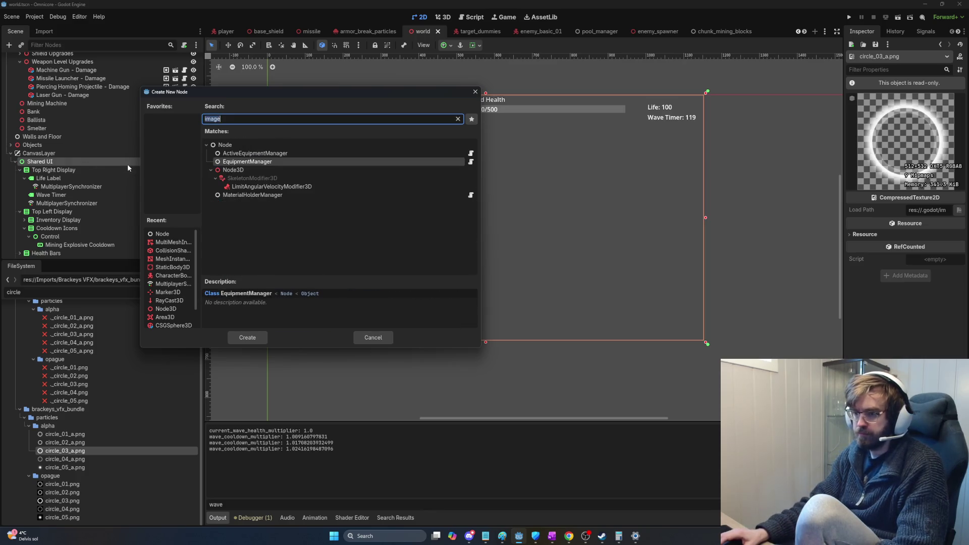
key("BackSpace")
key("BackSpace")
key("BackSpace")
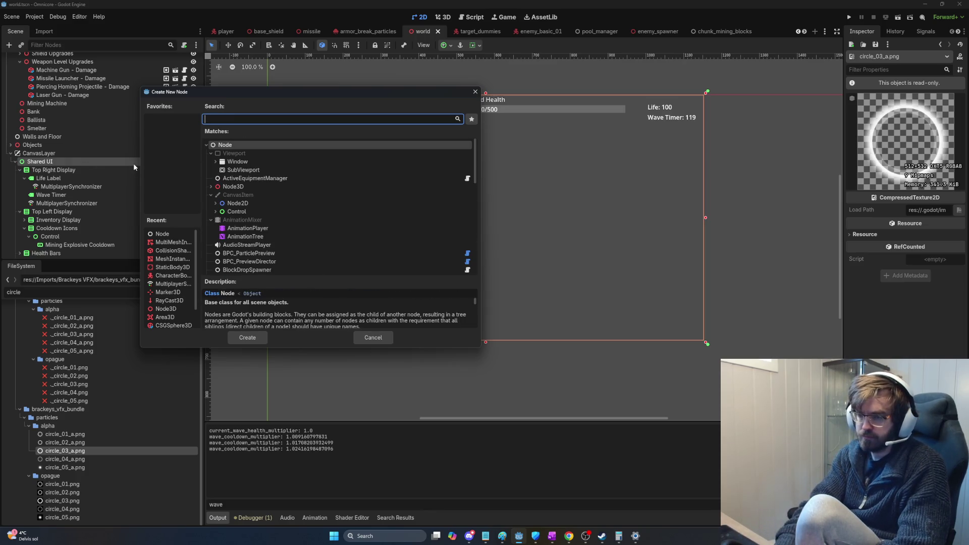
type("i")
key("BackSpace")
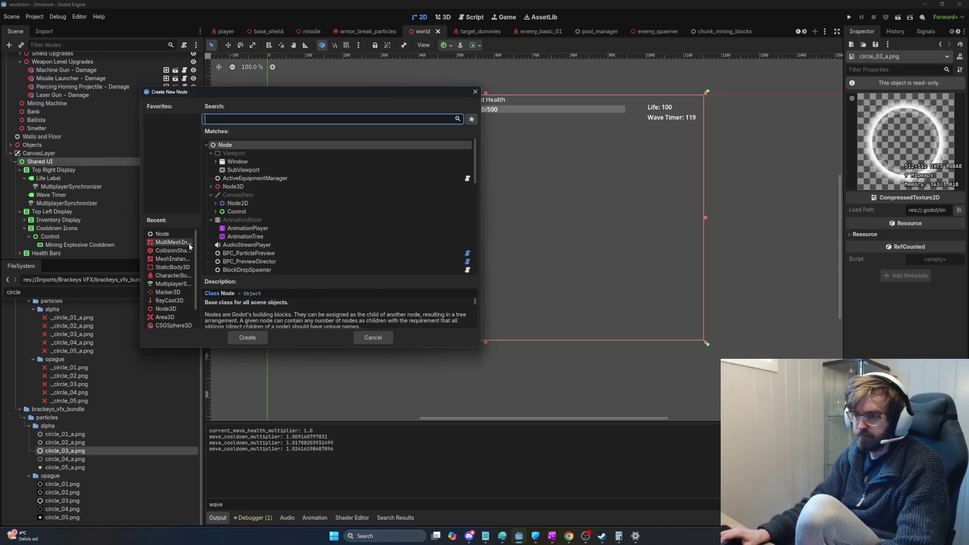
left_click(216, 212)
scroll(241, 254, "down", 1)
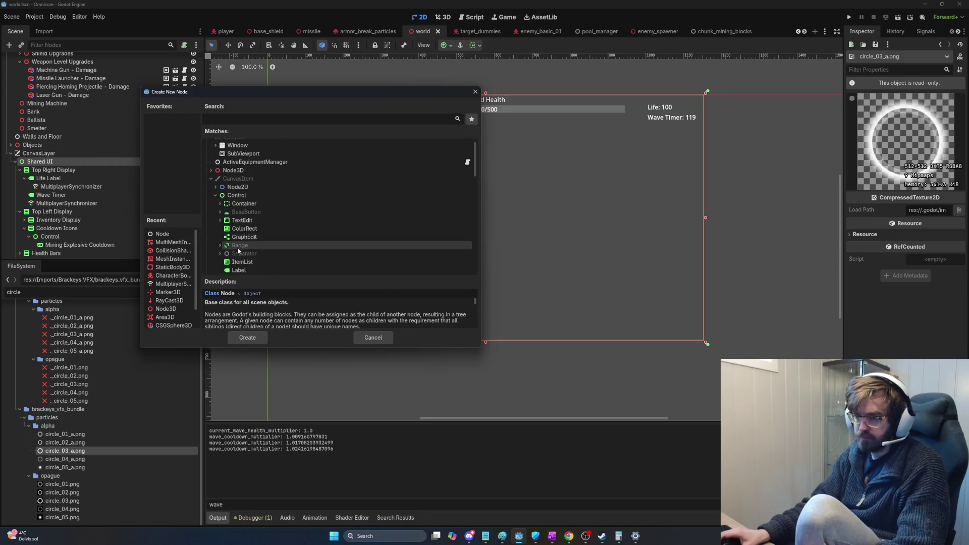
scroll(252, 257, "down", 1)
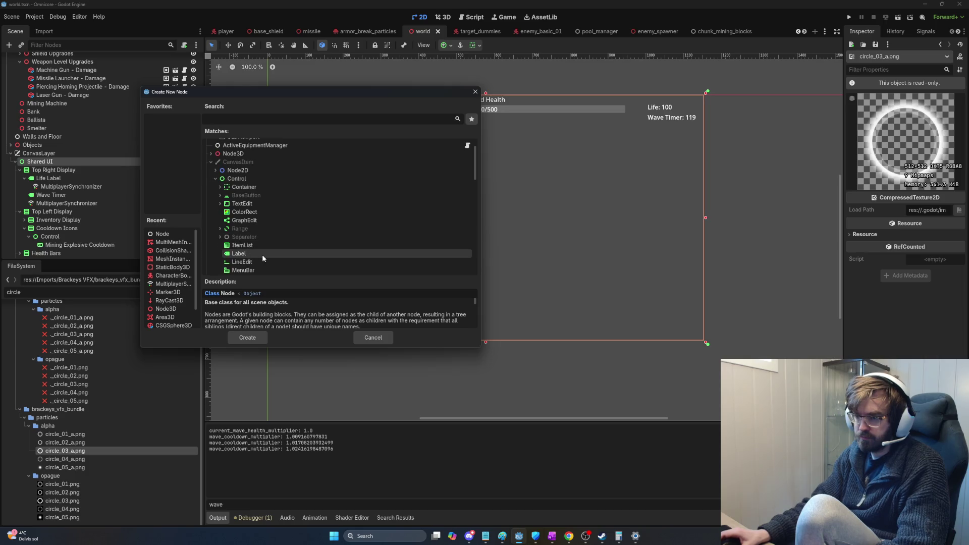
scroll(259, 255, "down", 3)
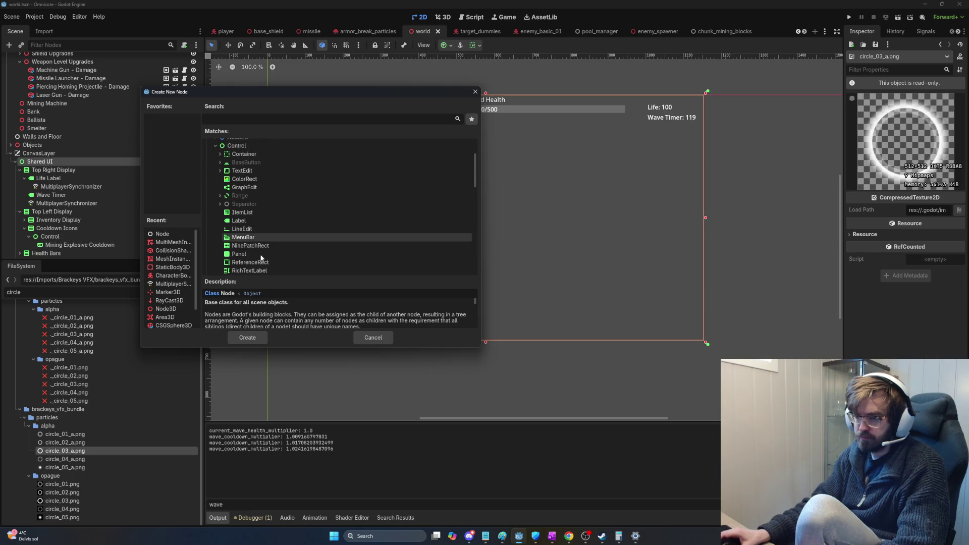
scroll(262, 258, "down", 2)
scroll(244, 240, "up", 5)
scroll(244, 239, "up", 1)
left_click(220, 204)
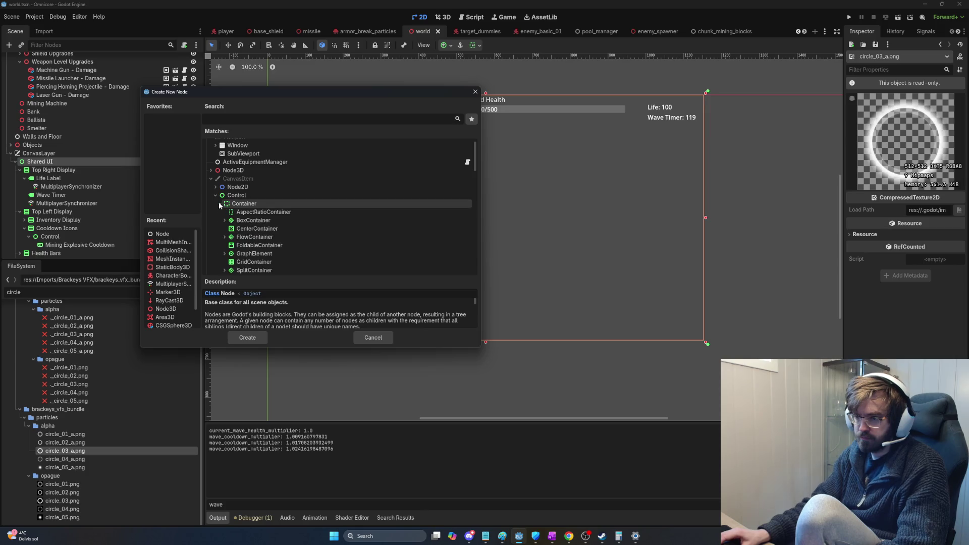
scroll(263, 227, "down", 5)
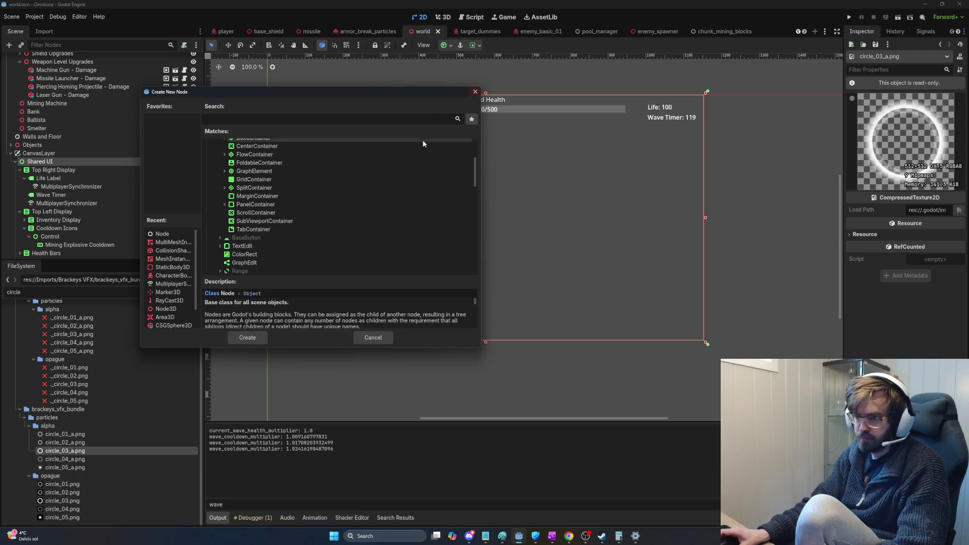
scroll(455, 168, "up", 4)
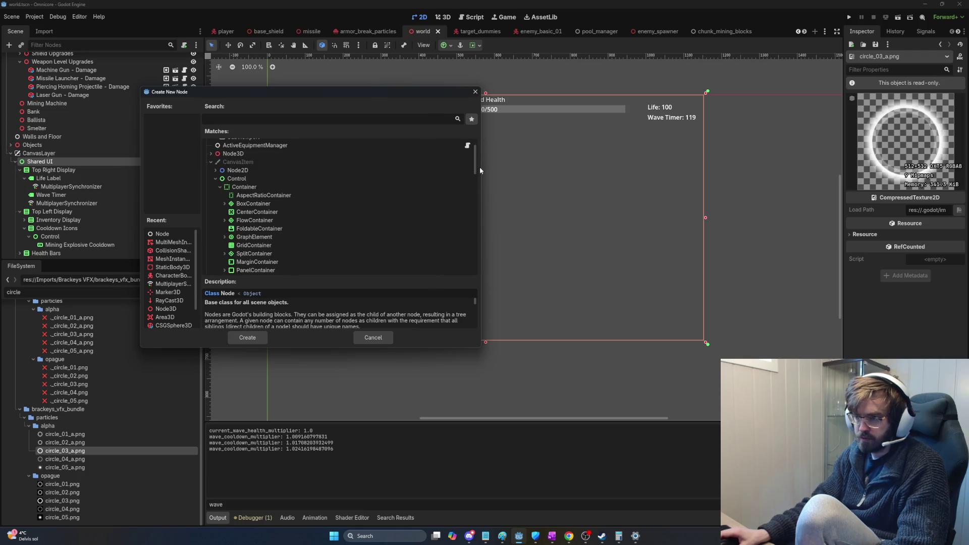
left_click(211, 162)
left_click(210, 169)
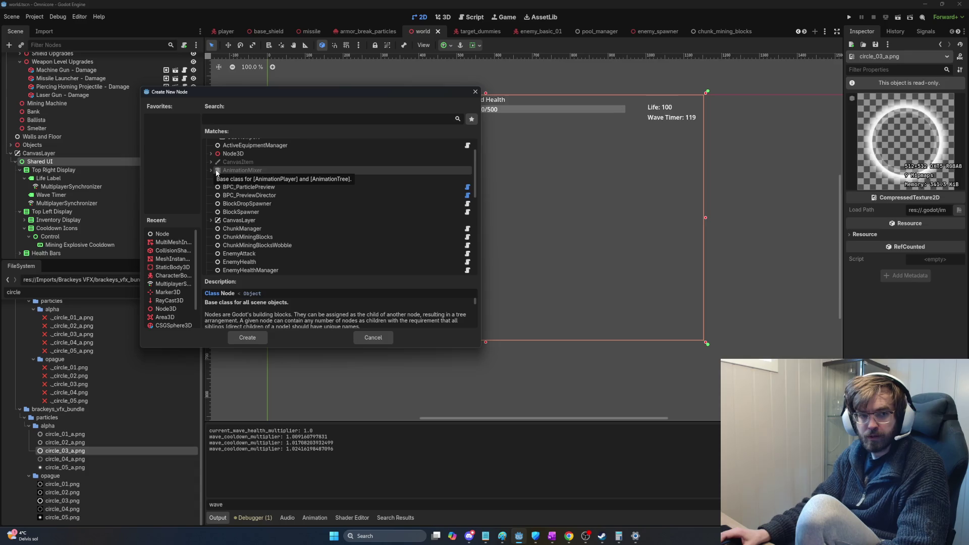
key("alt+Tab")
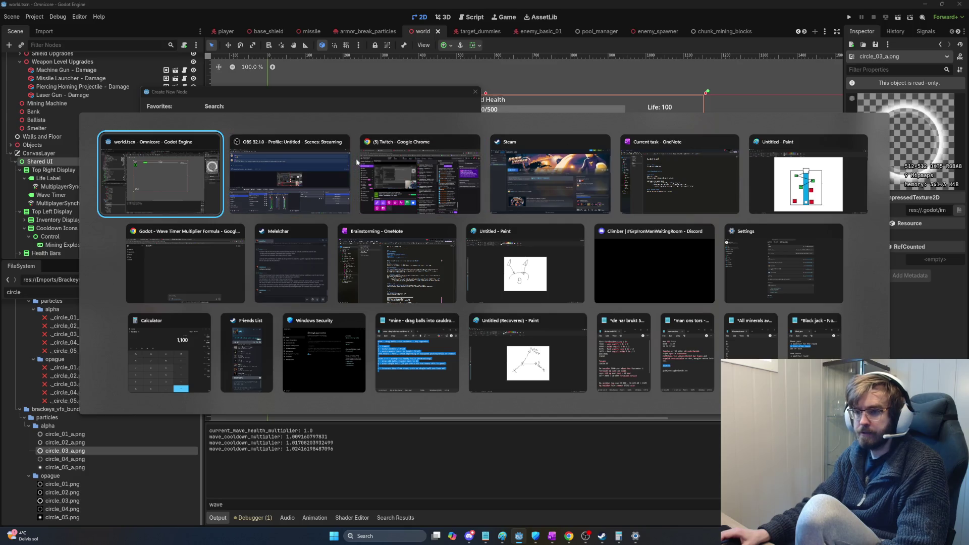
key("Escape")
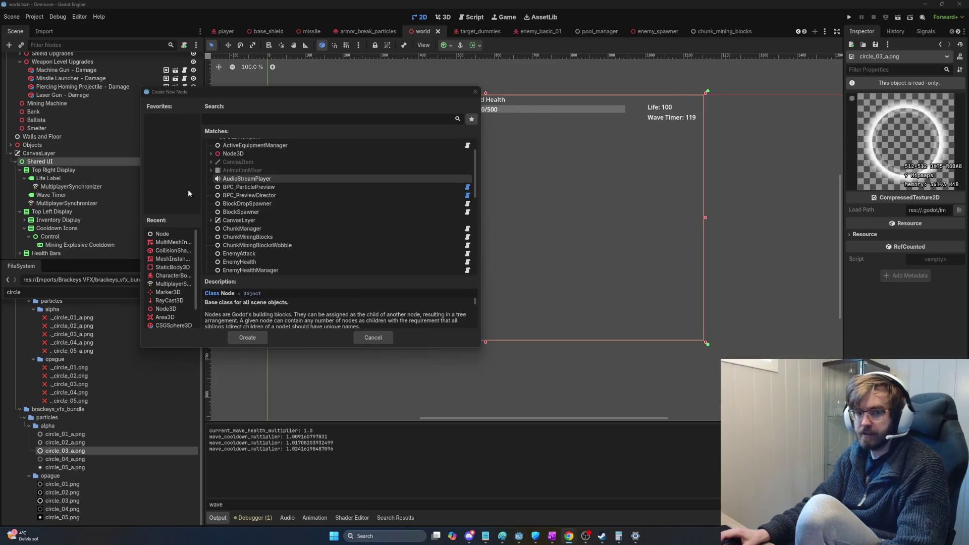
key("alt+Tab")
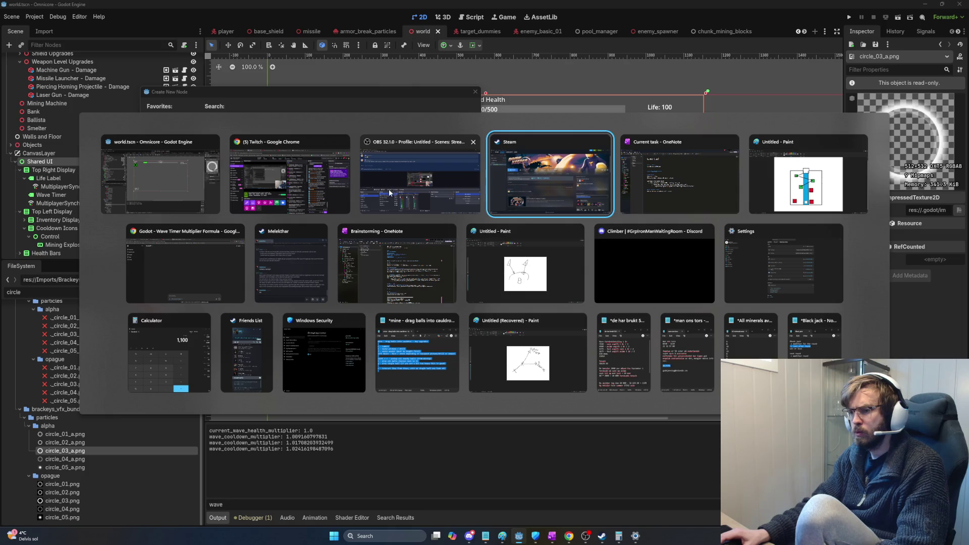
key("Escape")
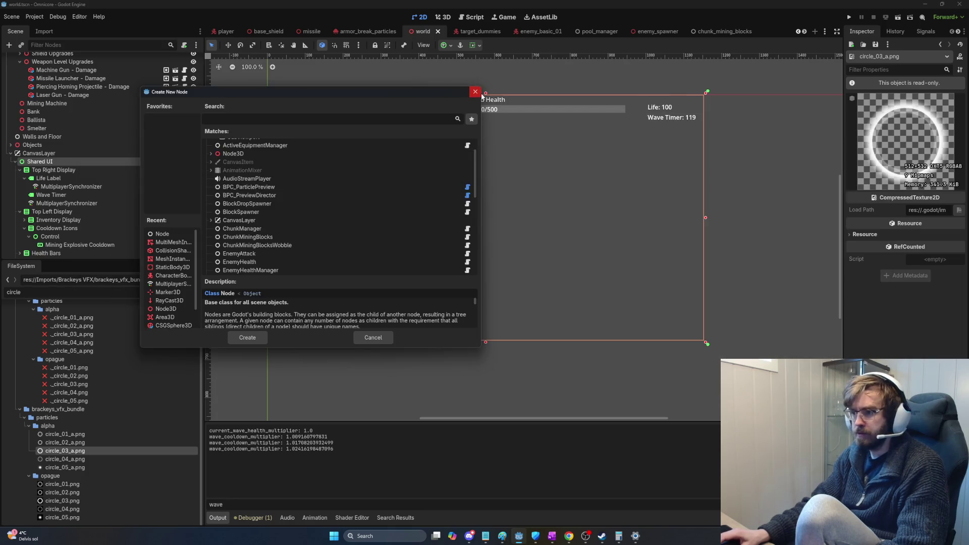
left_click(475, 91)
key("F5")
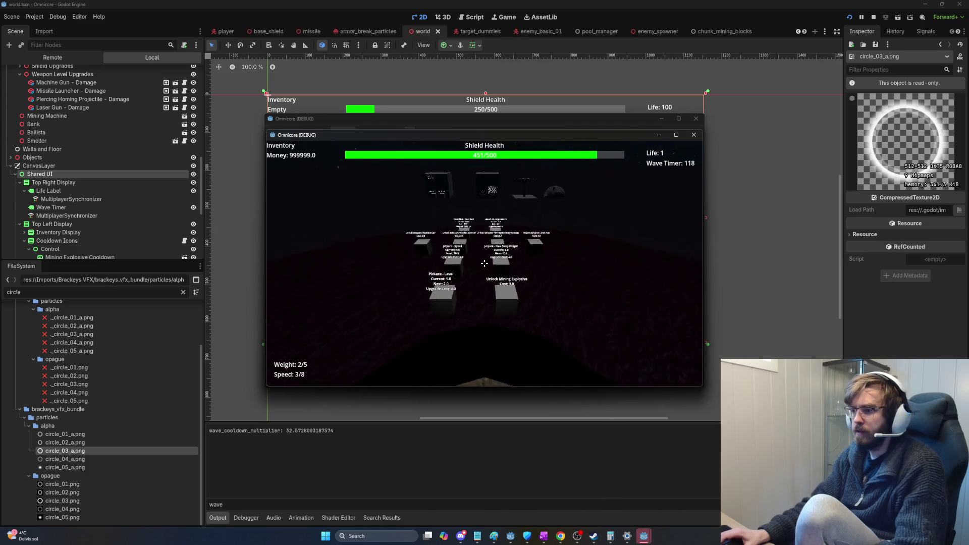
- Walk to the Unlock Mining Explosive cube, buy it, and move into the square hole
key("w")
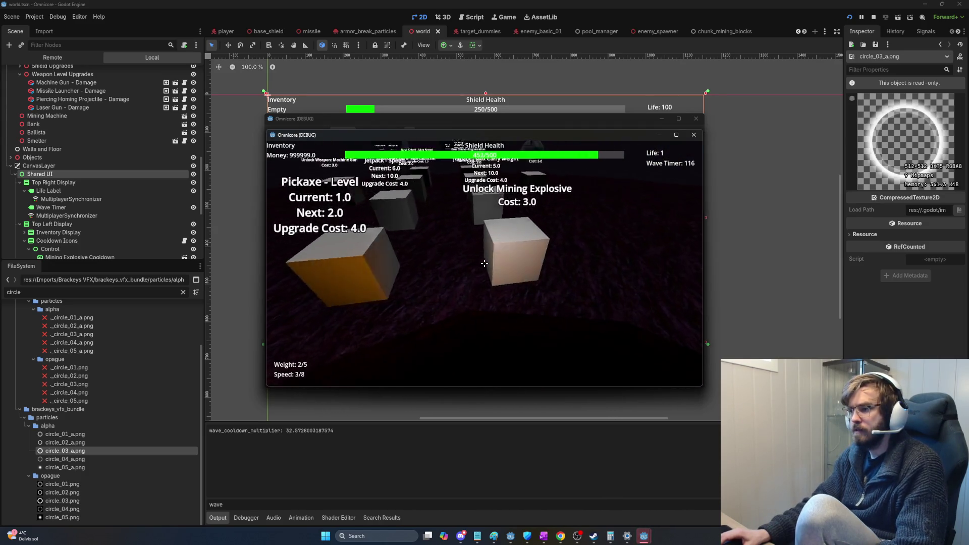
key("w")
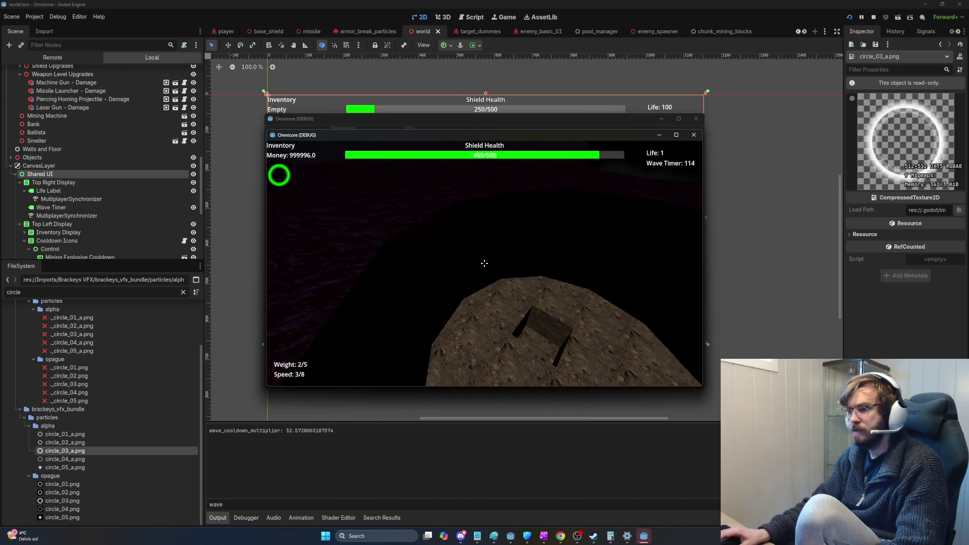
key("w")
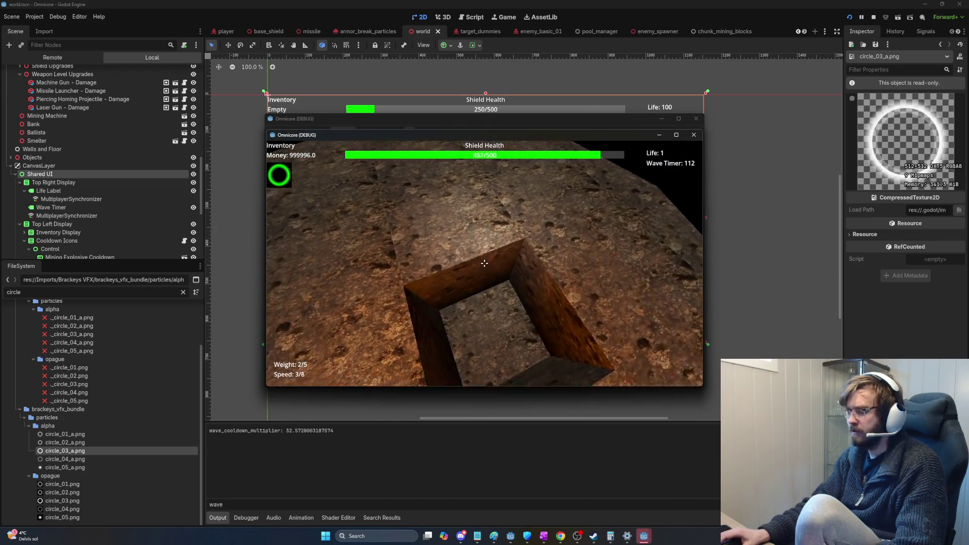
key("space")
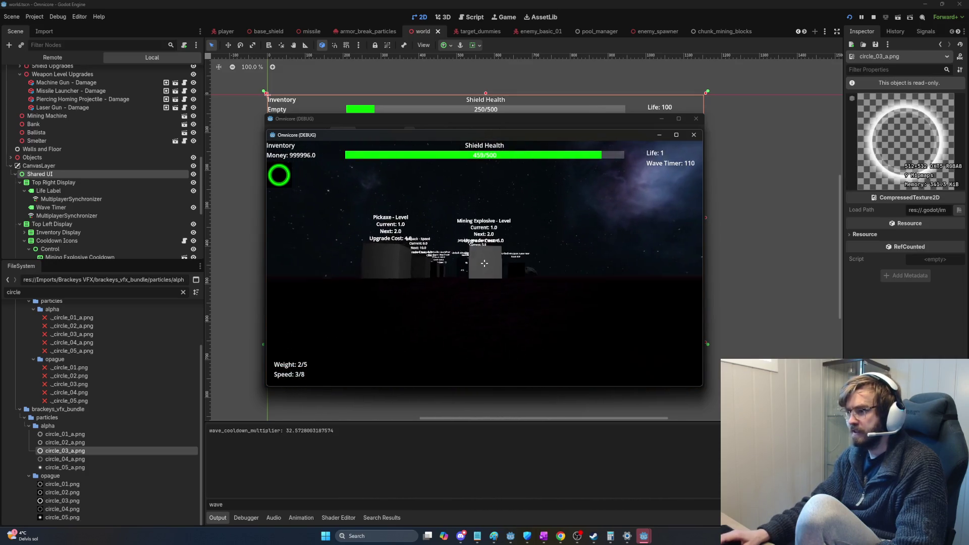
key("w")
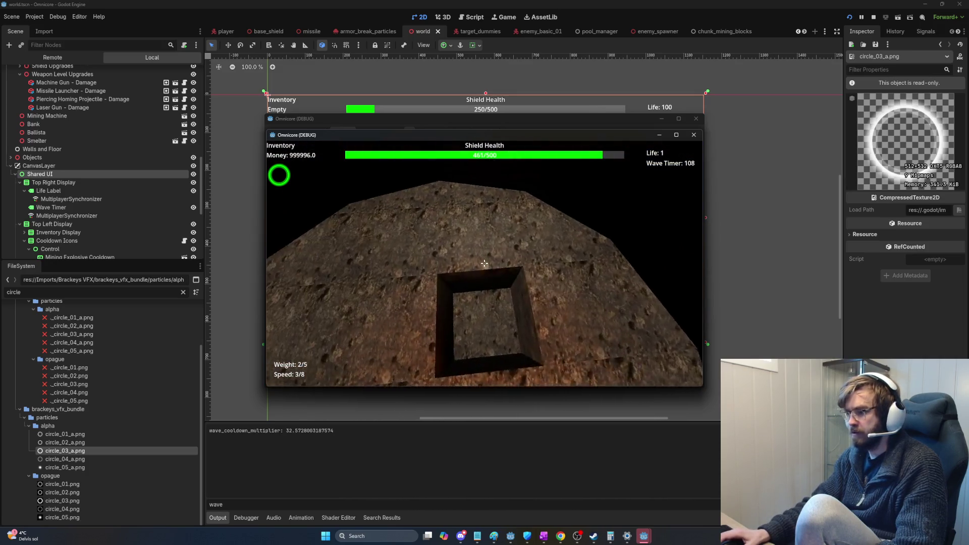
key("w")
- Blast the rock inside the hole, then back out above the asteroid
left_click(484, 263)
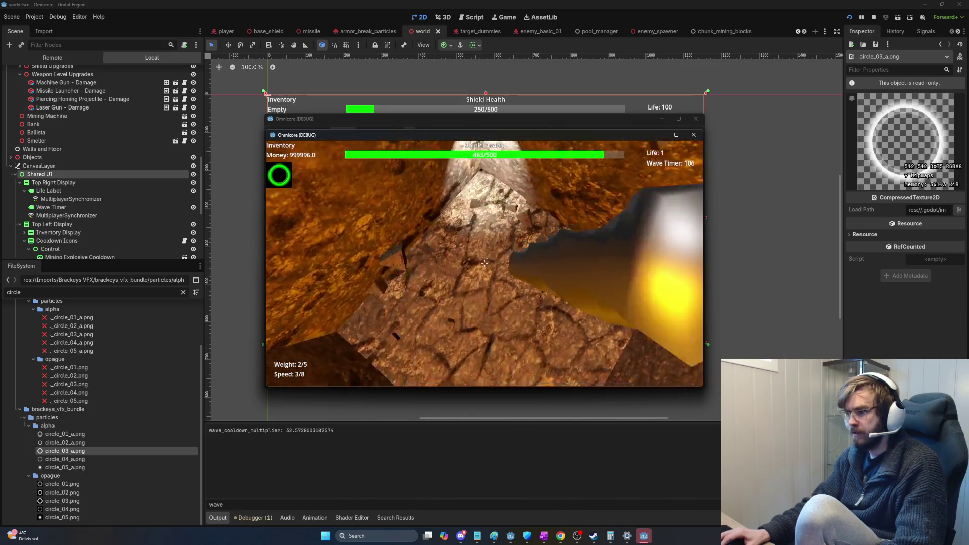
key("w")
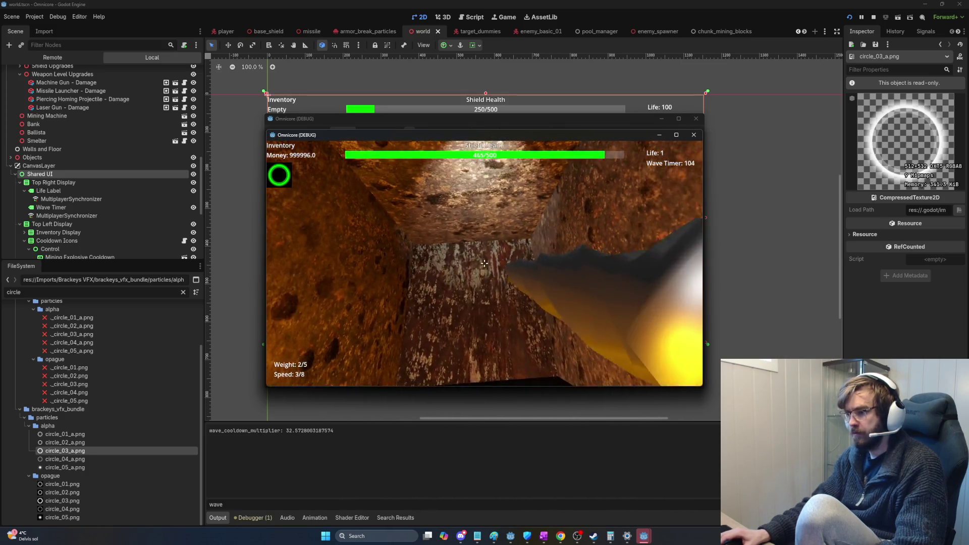
key("s")
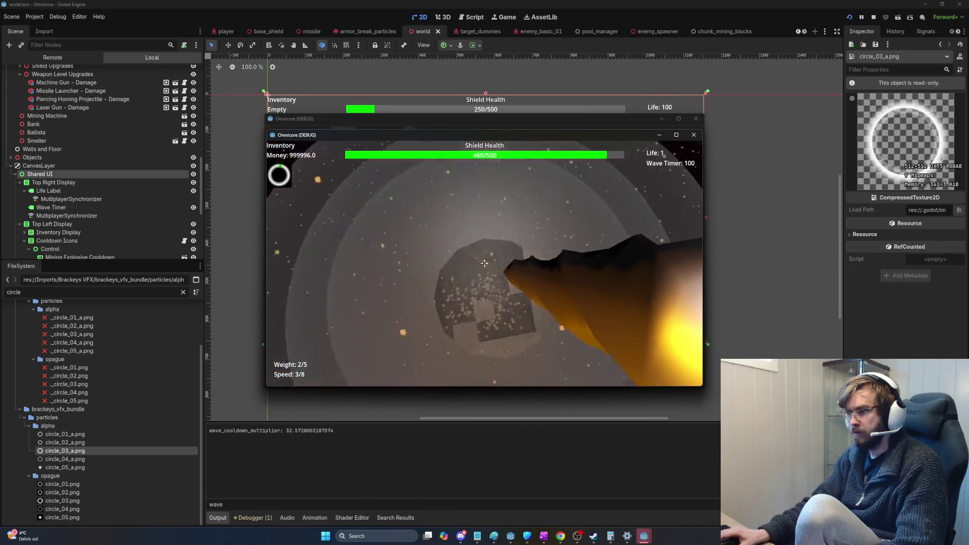
key("s")
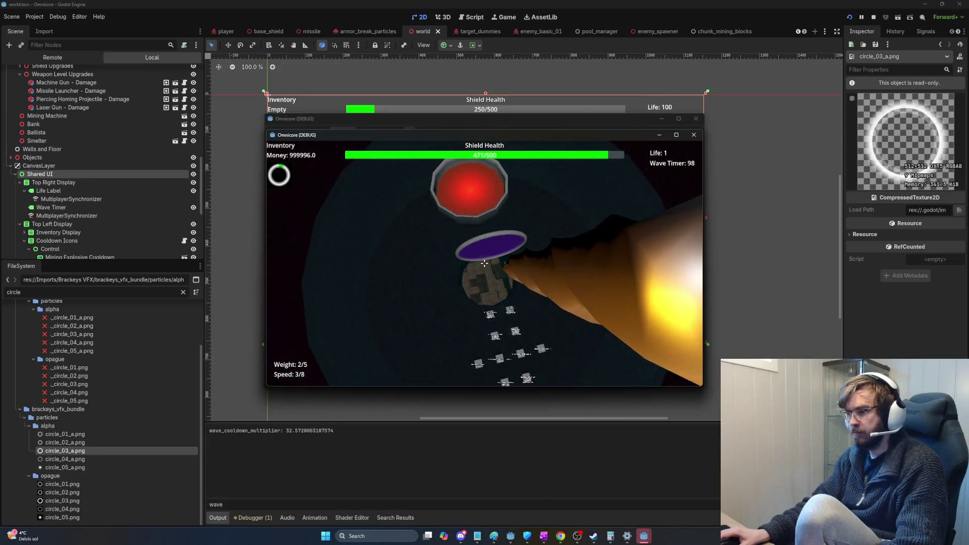
- Fly back into the asteroid's tunnel and make the game window fill the screen
key("w")
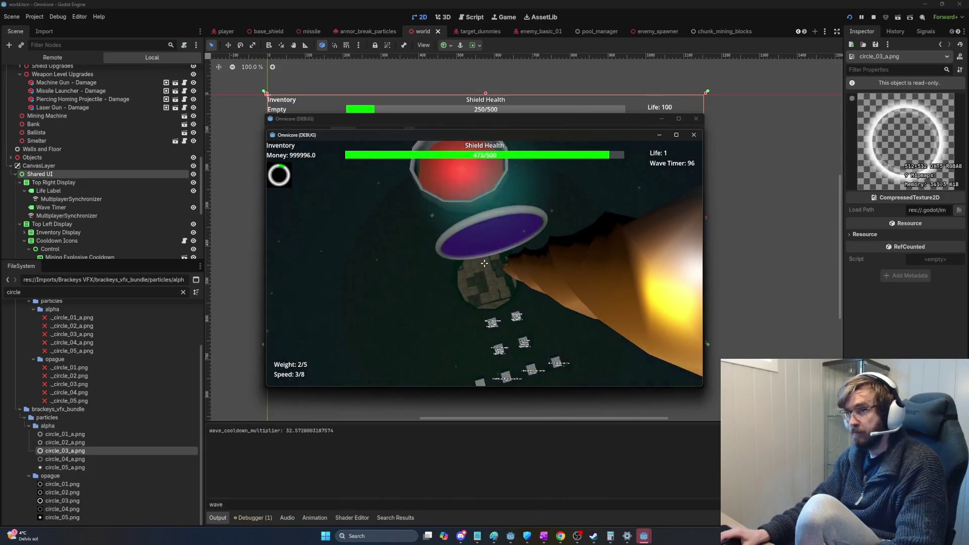
key("d")
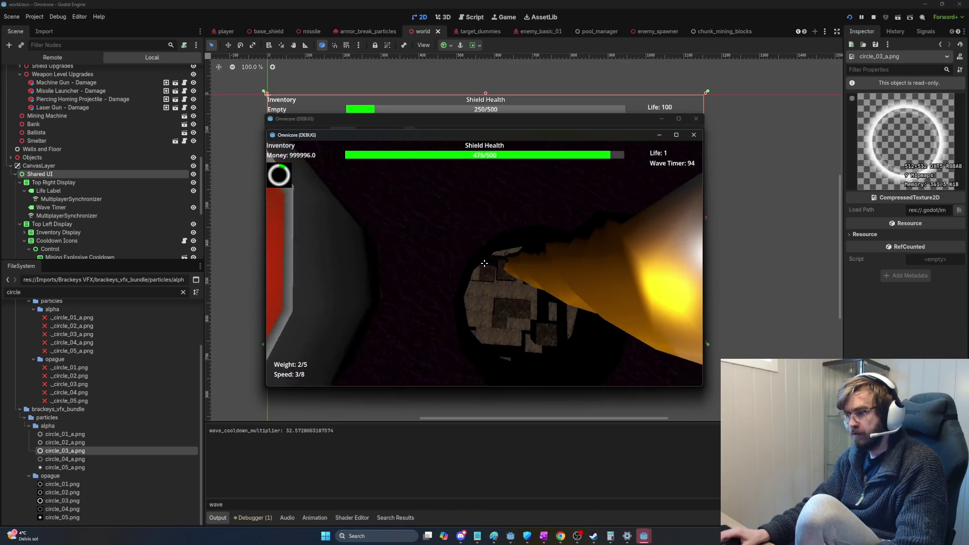
key("w")
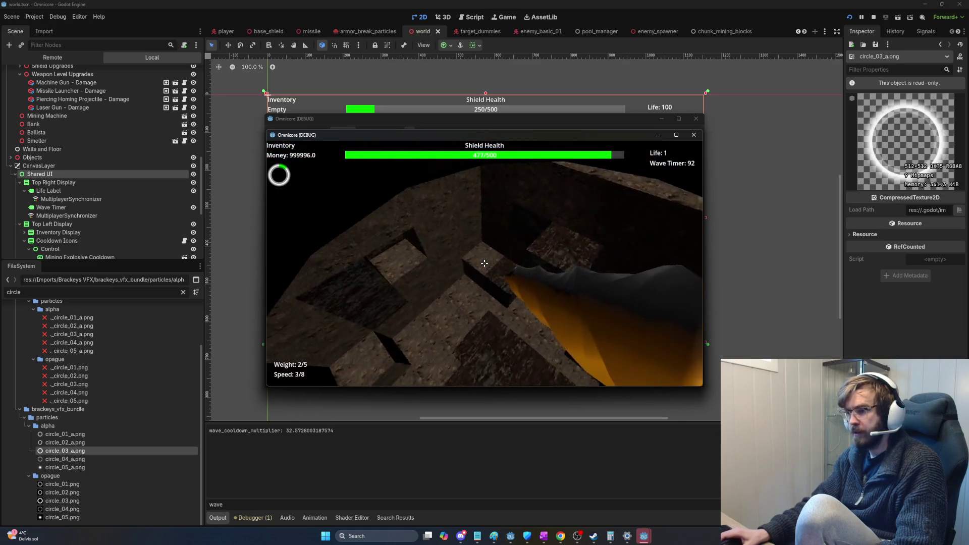
key("w")
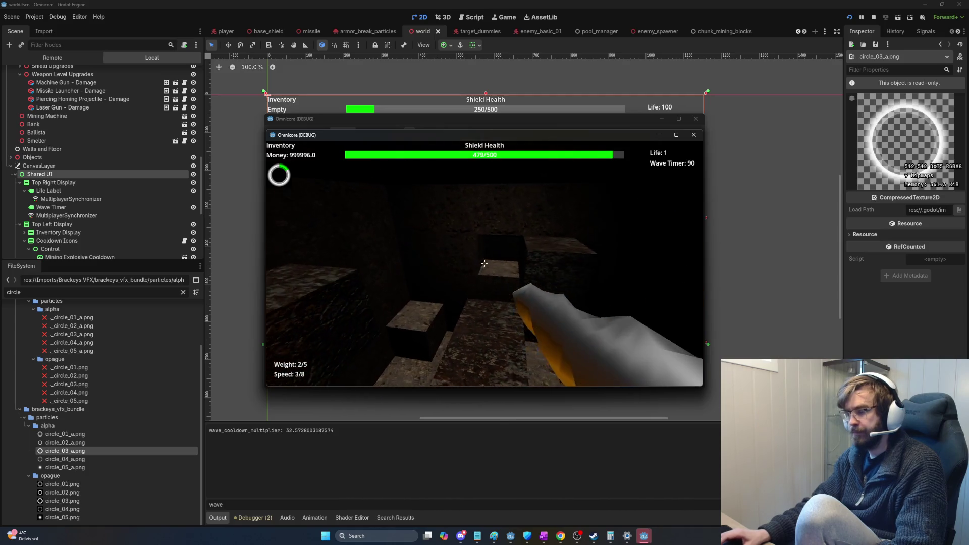
key("w")
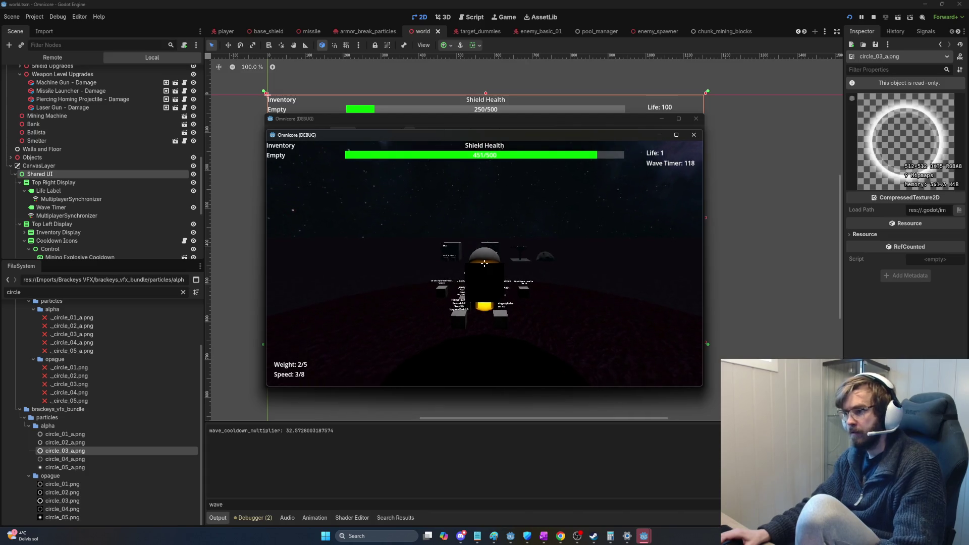
left_click(676, 135)
- Walk to the Mining Explosive cube, buy the unlock, and upgrade it one level
key("w")
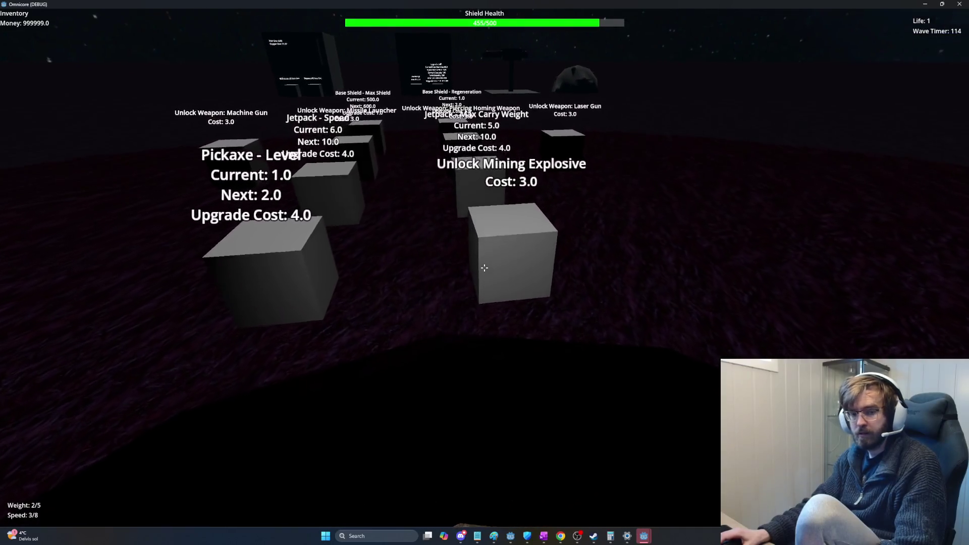
key("w")
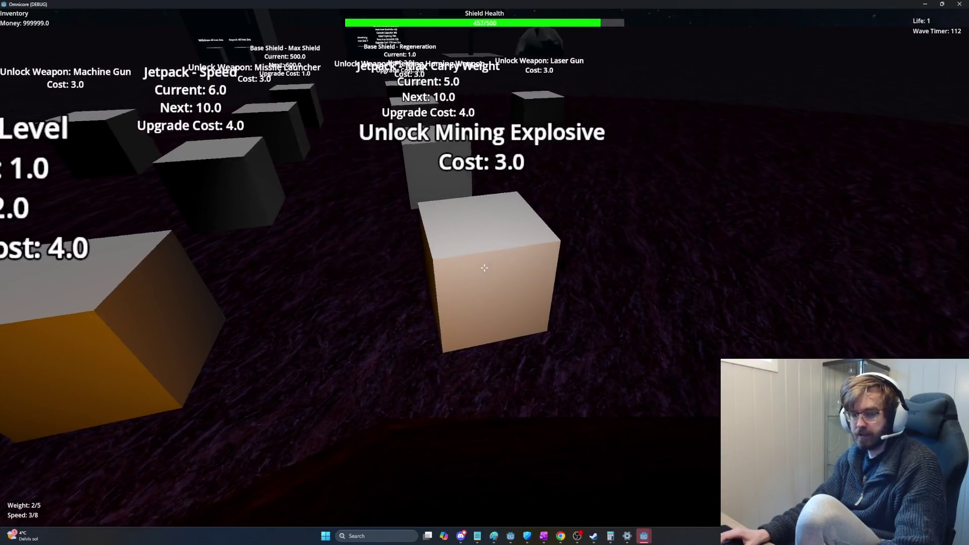
key("w")
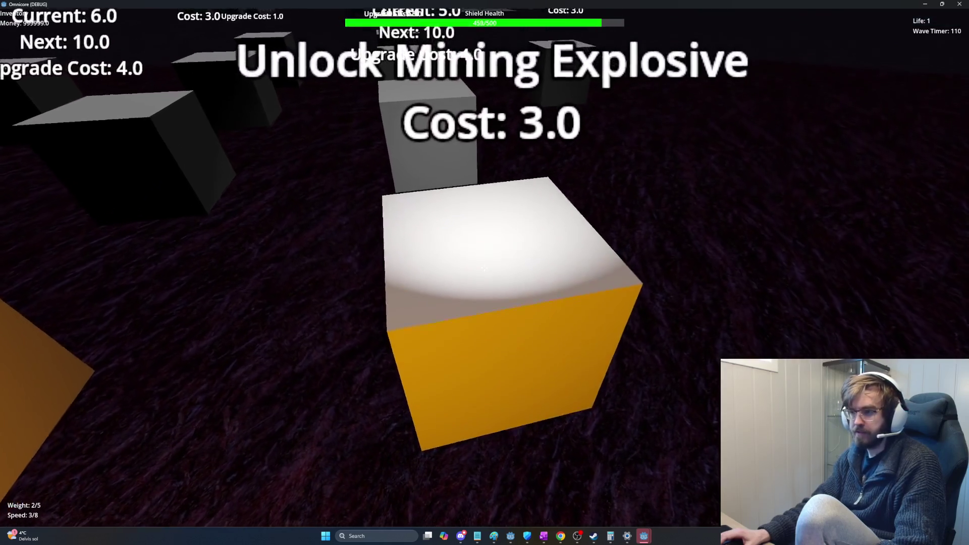
key("e")
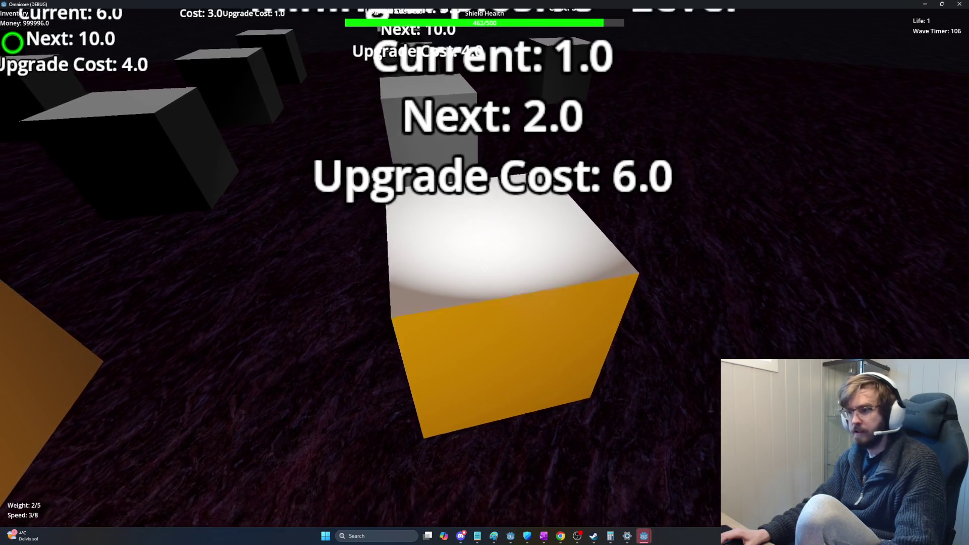
left_click(485, 268)
- Keep upgrading the Mining Explosive to level 8 (next costs 27.0), plus Pickaxe upgrades
key("s")
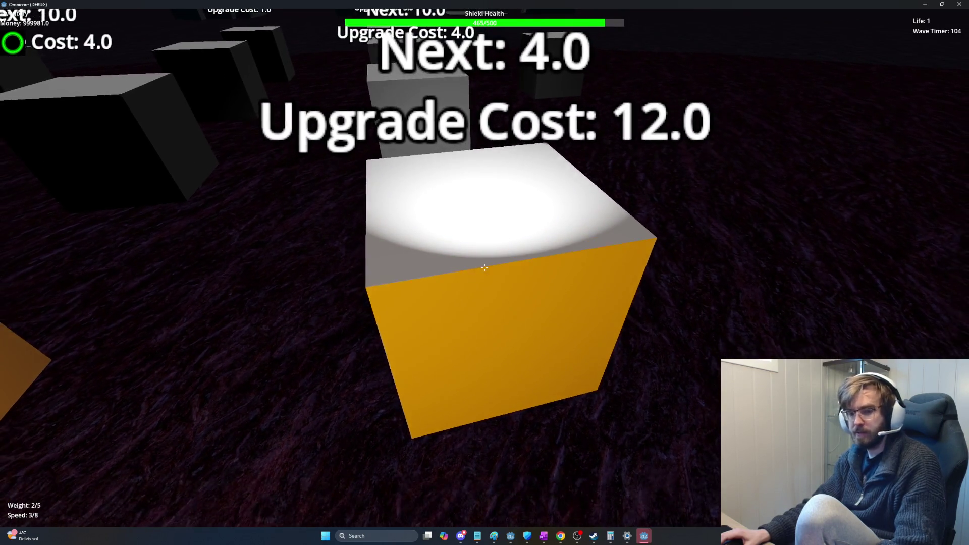
key("s")
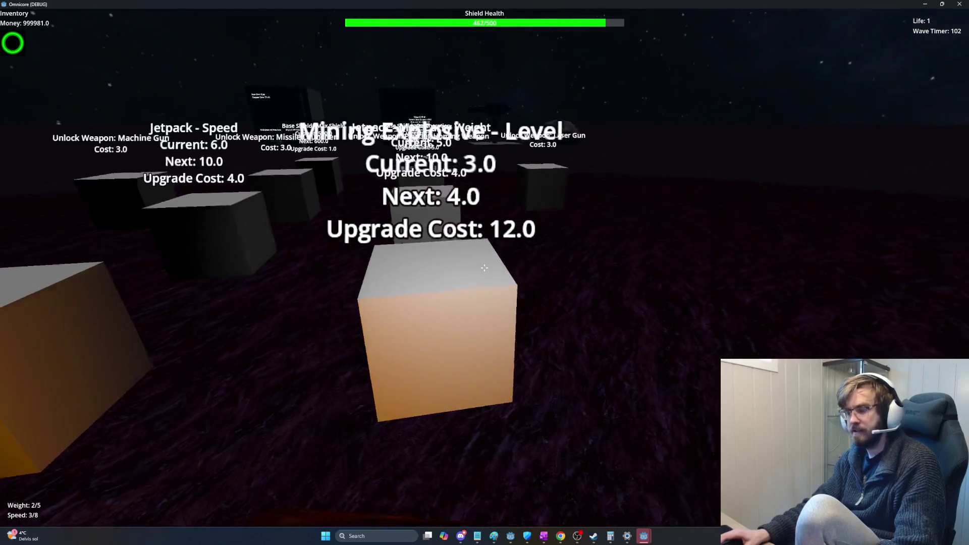
key("w")
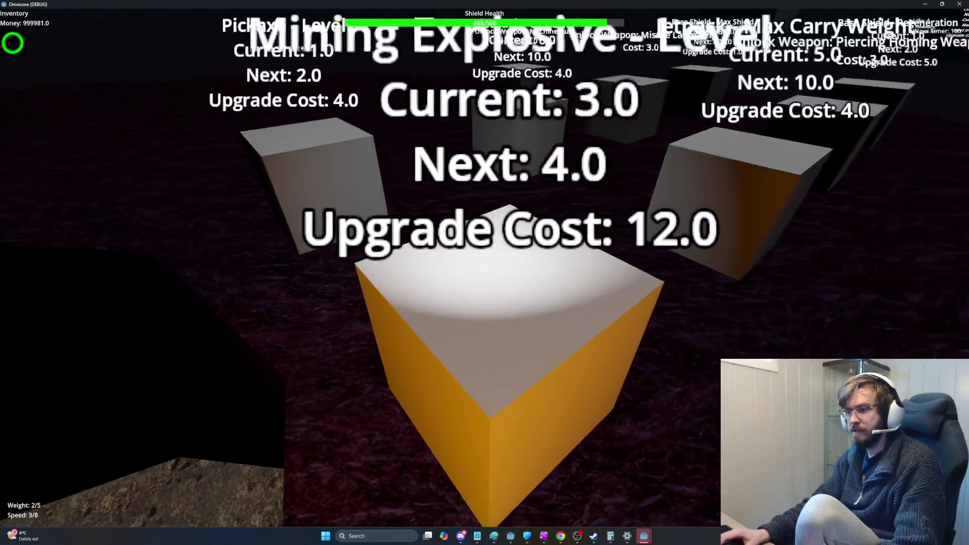
left_click(484, 273)
left_click(485, 273)
key("s")
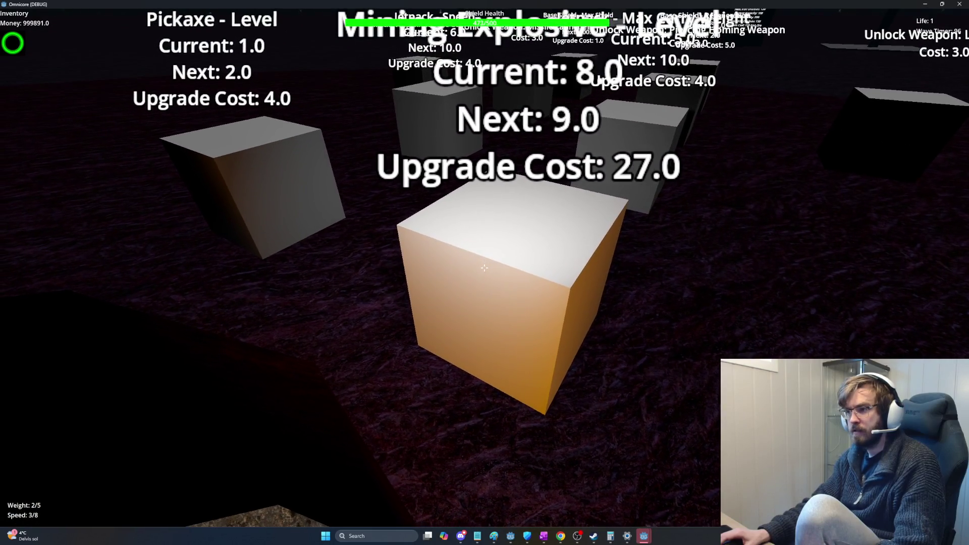
left_click(485, 268)
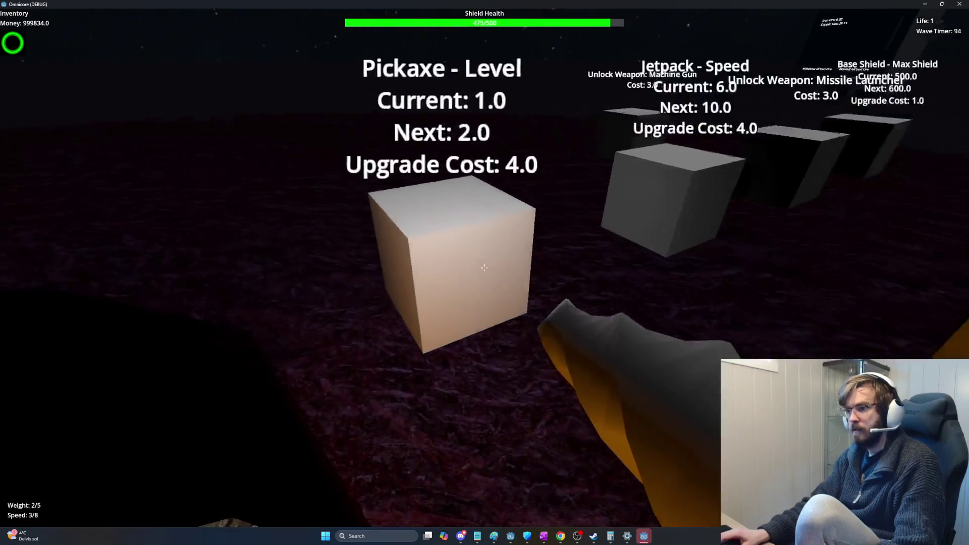
left_click(484, 268)
left_click(485, 268)
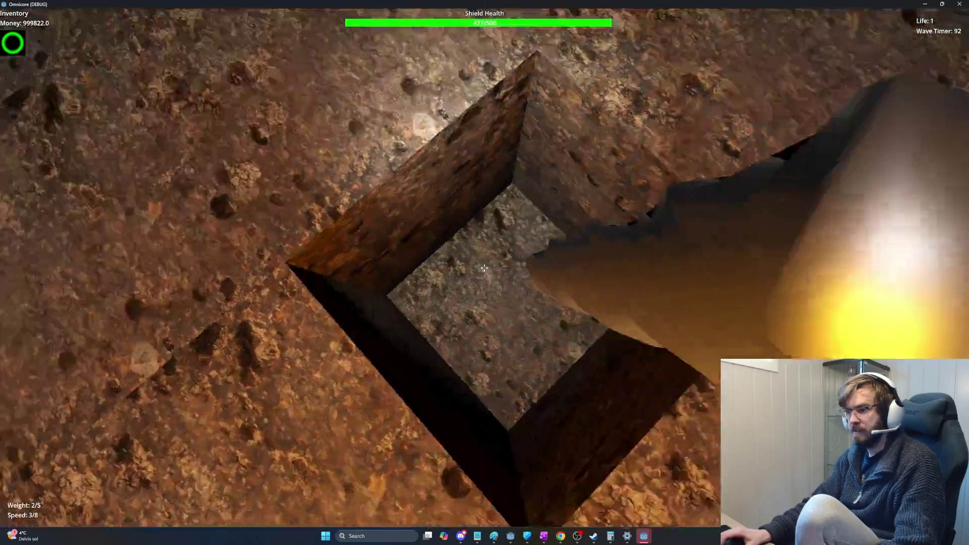
- Throw five Mining Explosives into the rock pit, blasting a deep square shaft
left_click(484, 268)
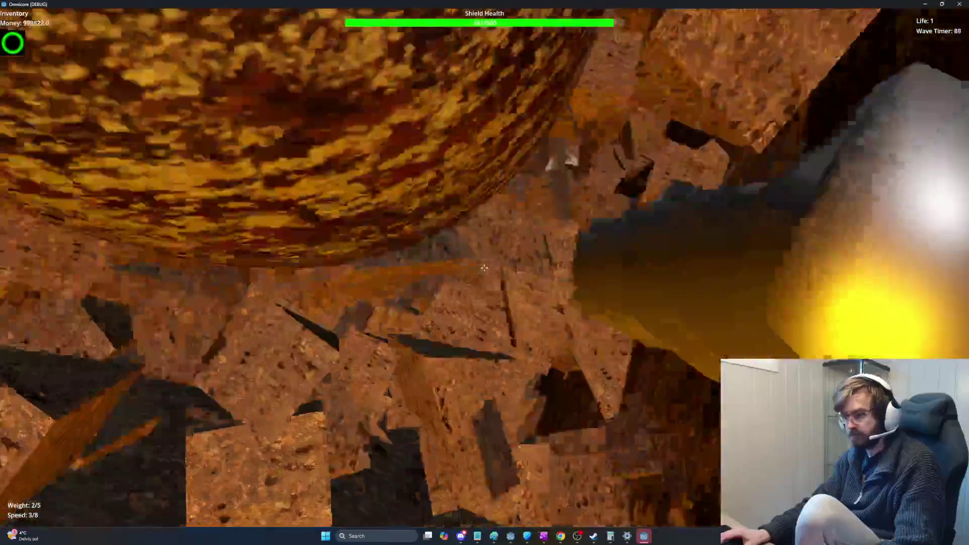
left_click(484, 269)
left_click(485, 267)
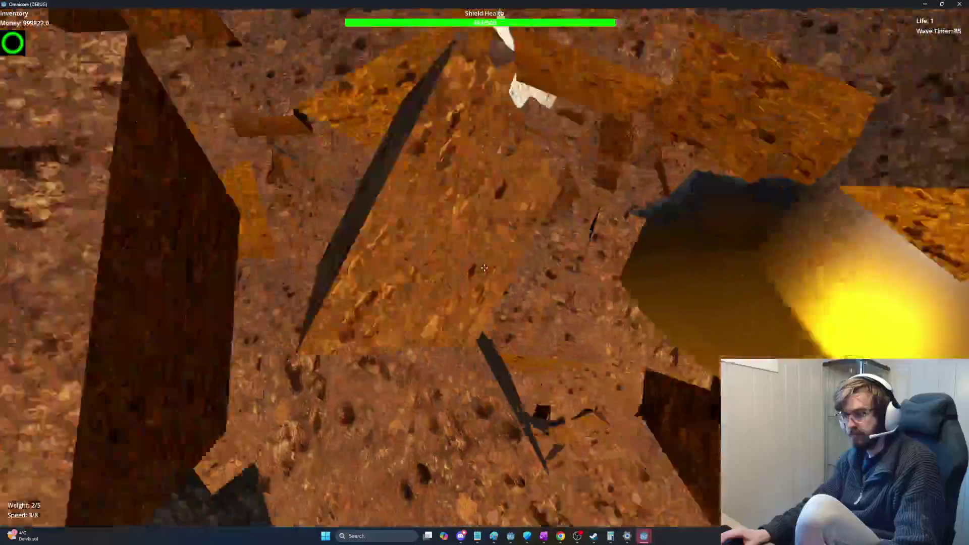
left_click(484, 268)
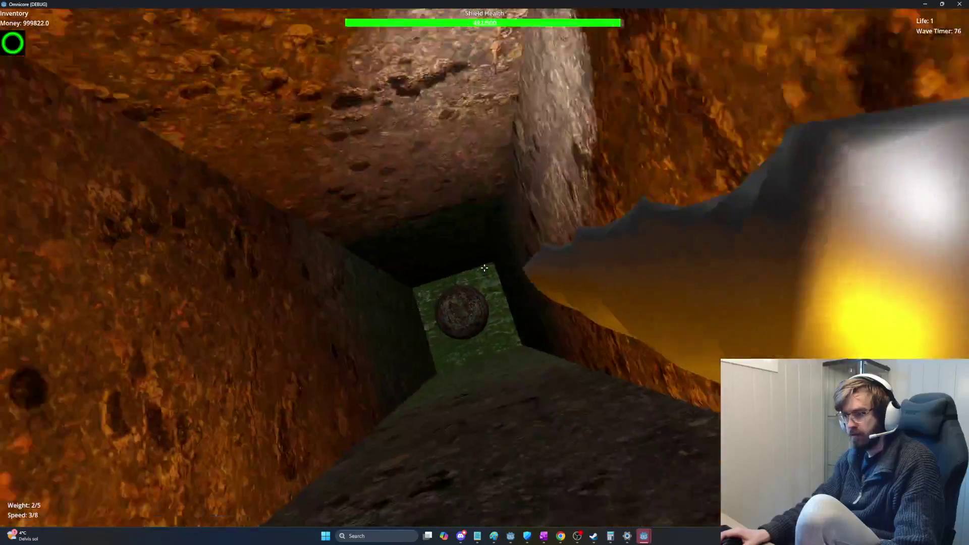
left_click(485, 267)
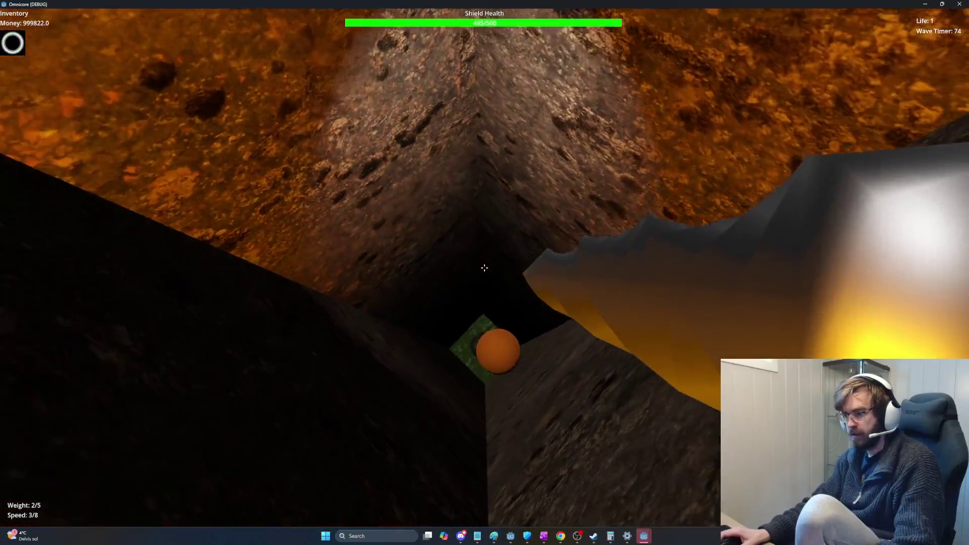
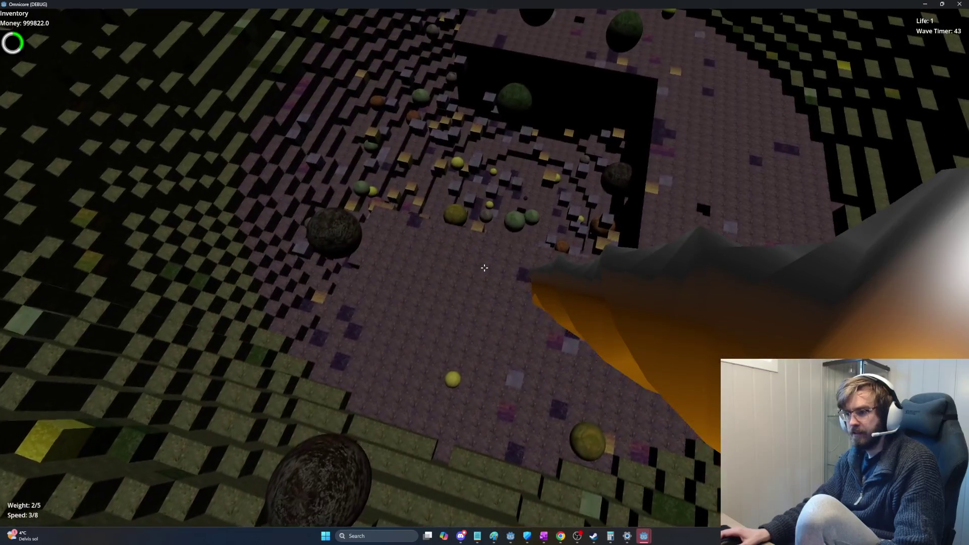
- Restart the game test full-screen, cheat in 999999 money, buy the 9-cost upgrade, and grab the boulder
key("F5")
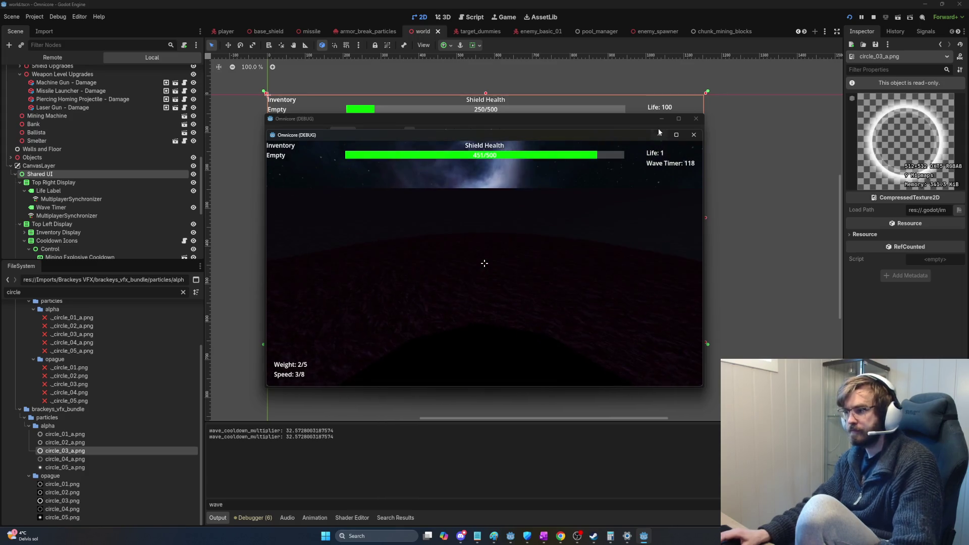
left_click(676, 135)
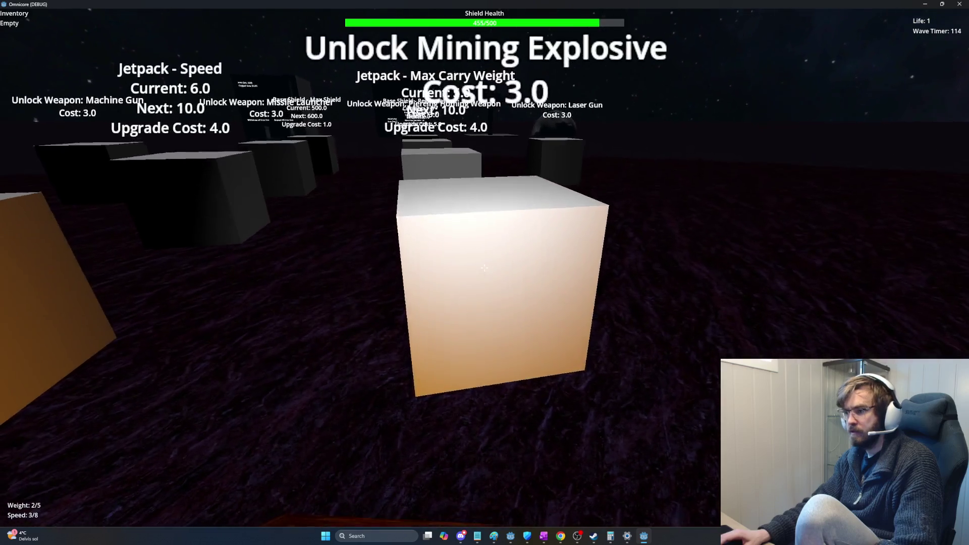
key("m")
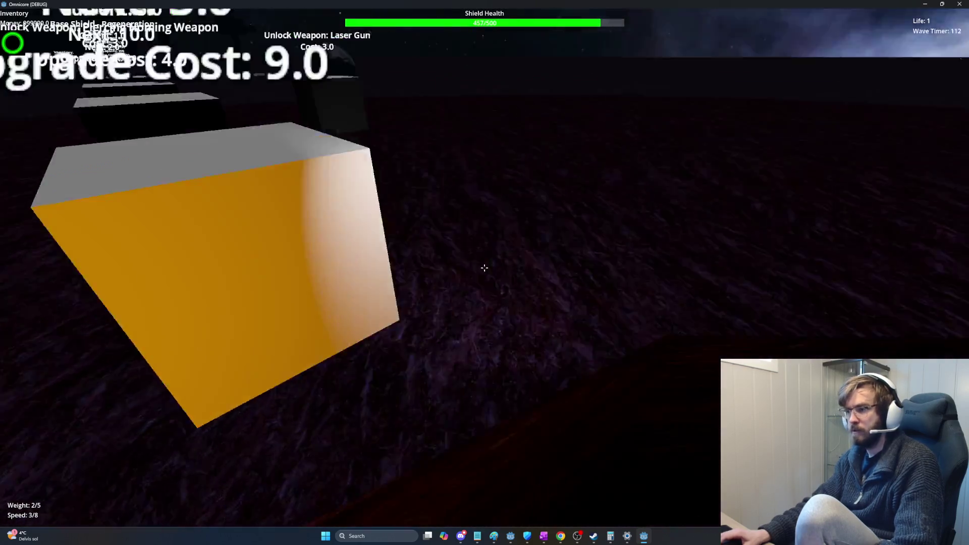
left_click(485, 268)
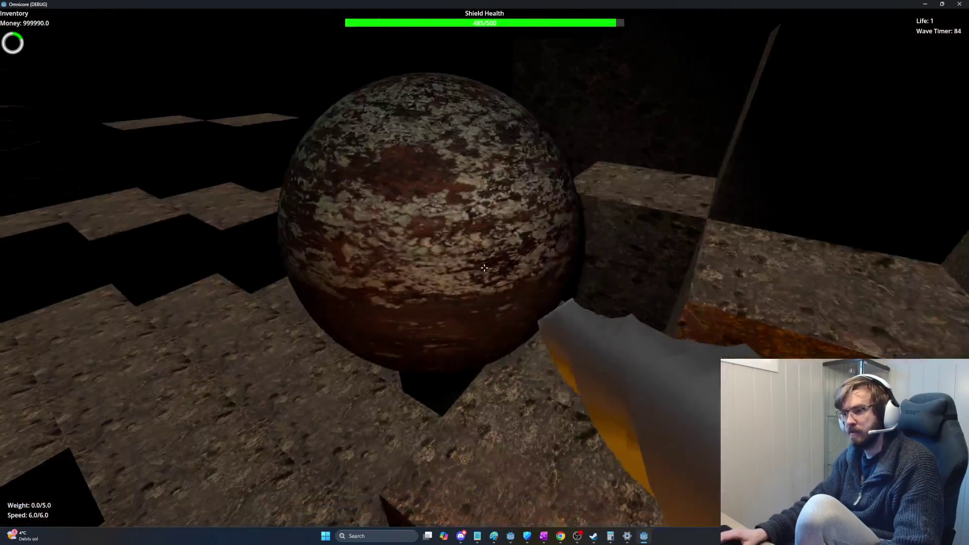
left_click(484, 268)
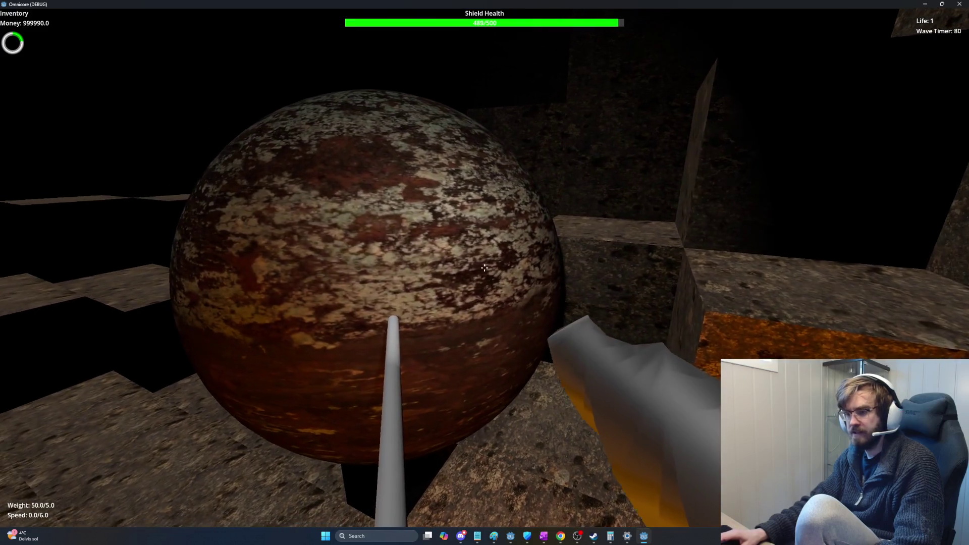
- Release and re-grab the stone sphere, then mine the cracked block until it shatters
left_click(484, 268)
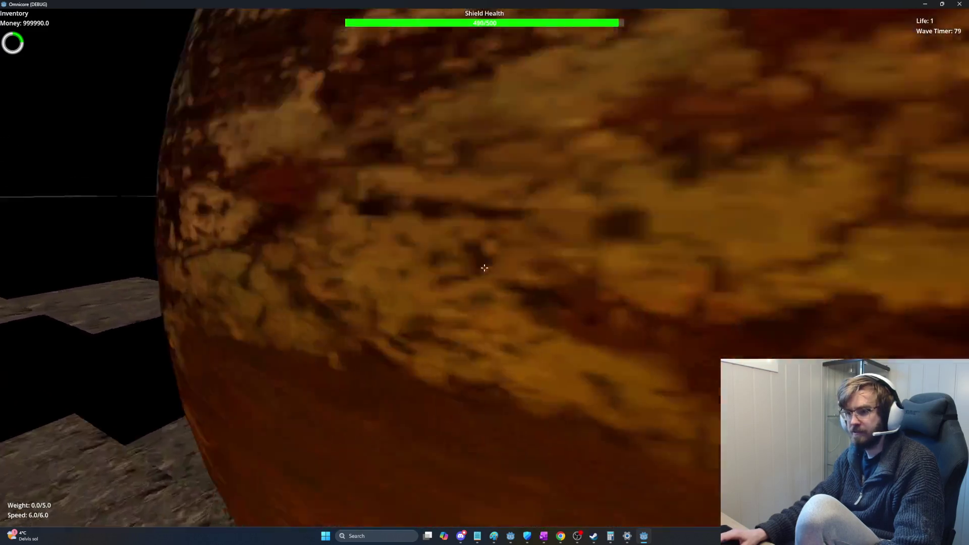
left_click(485, 267)
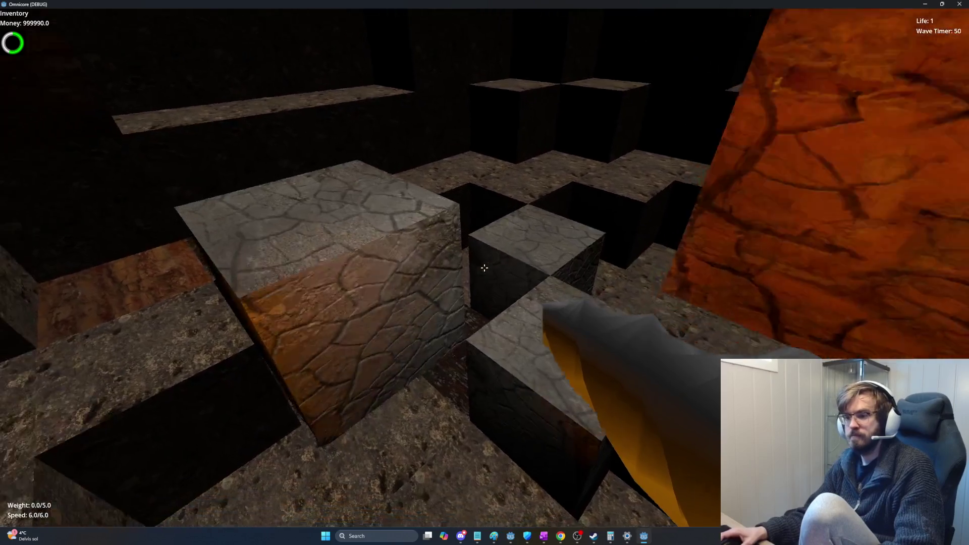
left_click(485, 268)
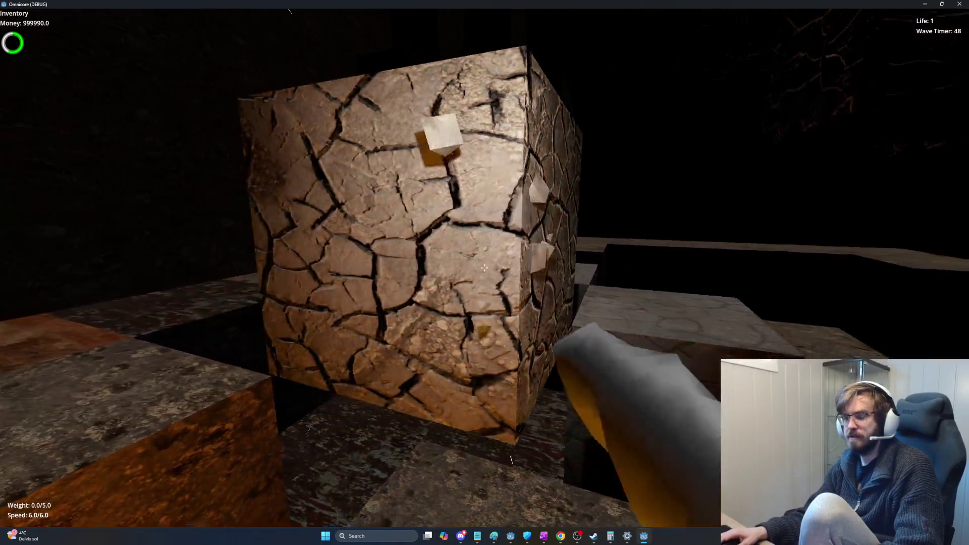
left_click(485, 268)
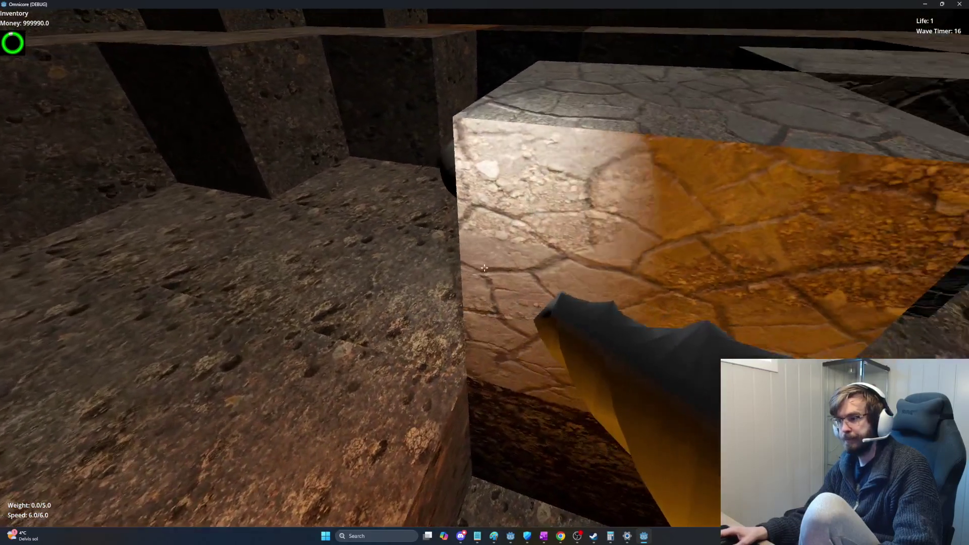
- Mine the cracked block and walk forward to the stacked stone spheres
left_click(484, 268)
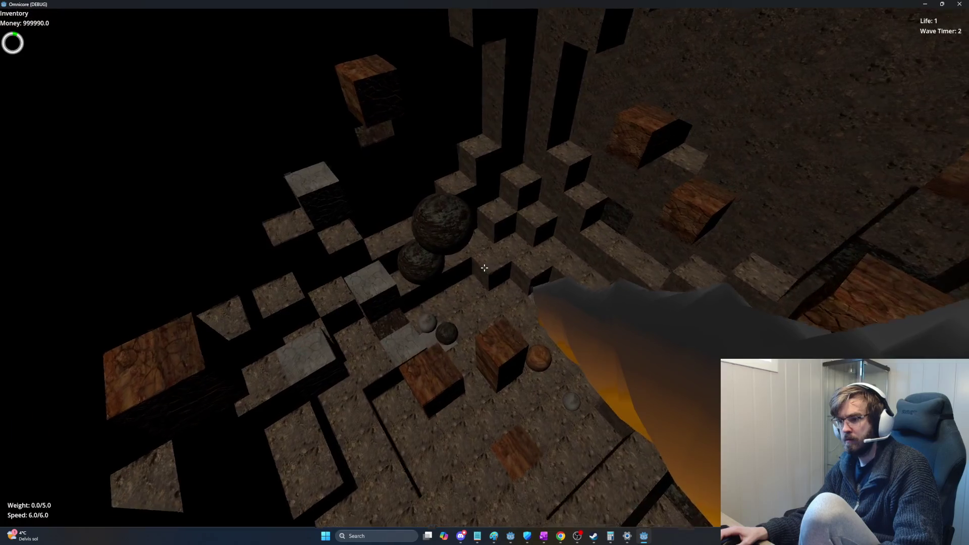
key("w")
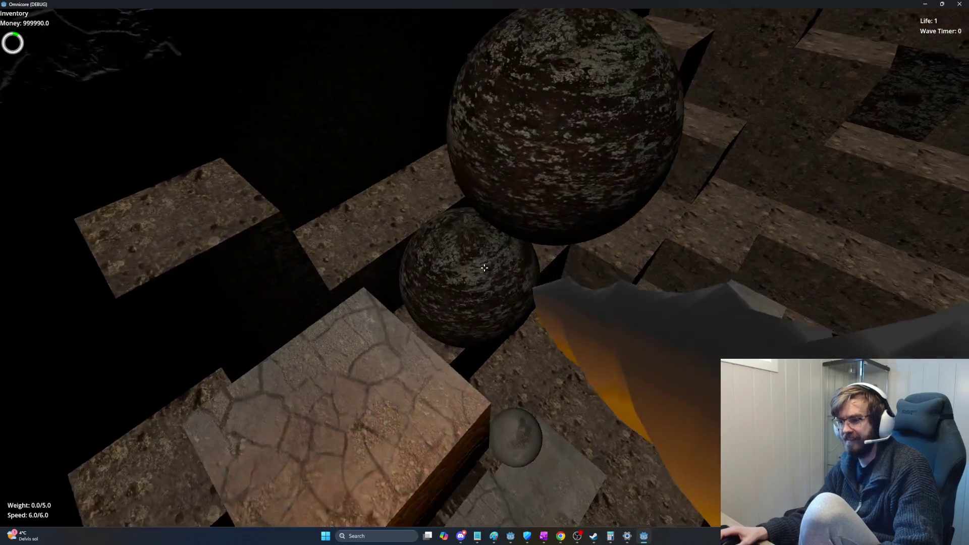
key("w")
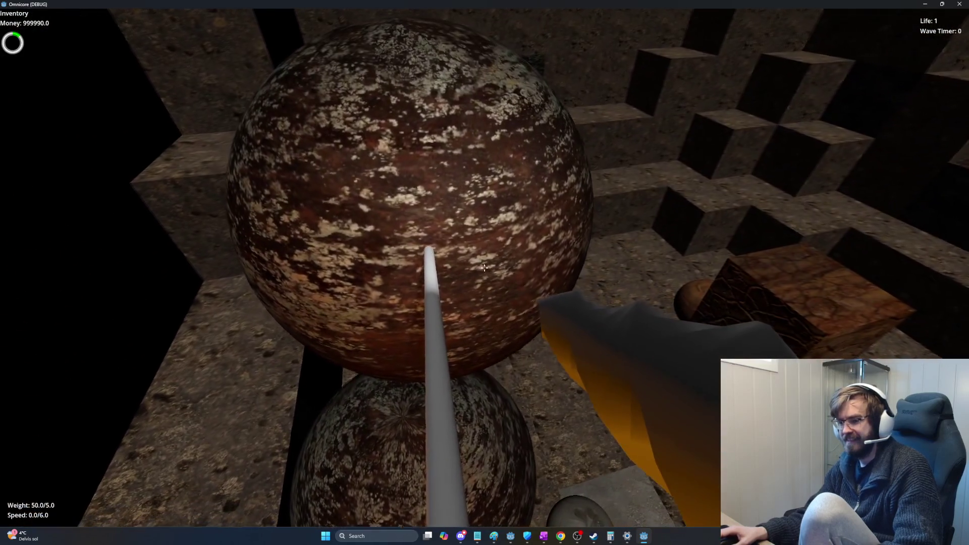
key("w")
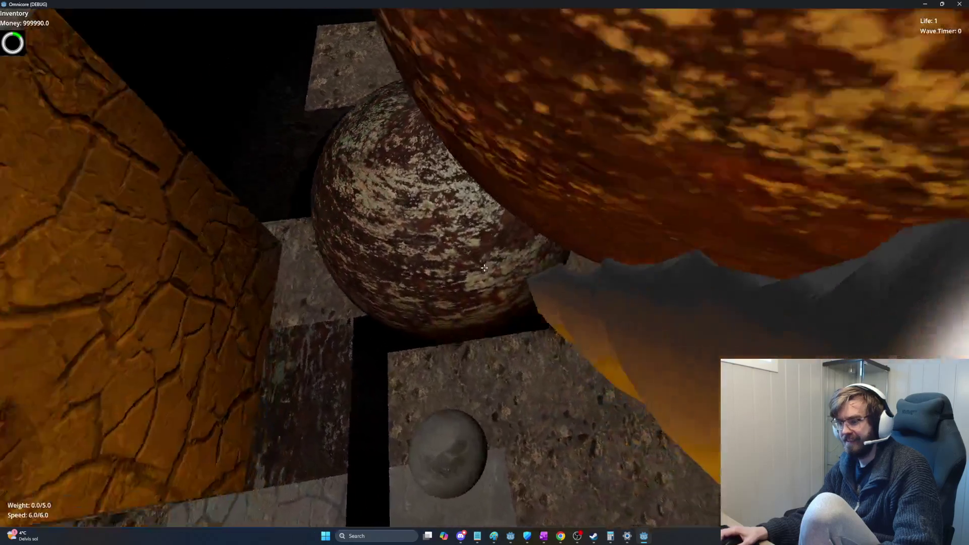
- Grab one of the stacked spheres, then turn and grab the sphere resting on the crate
left_click(485, 267)
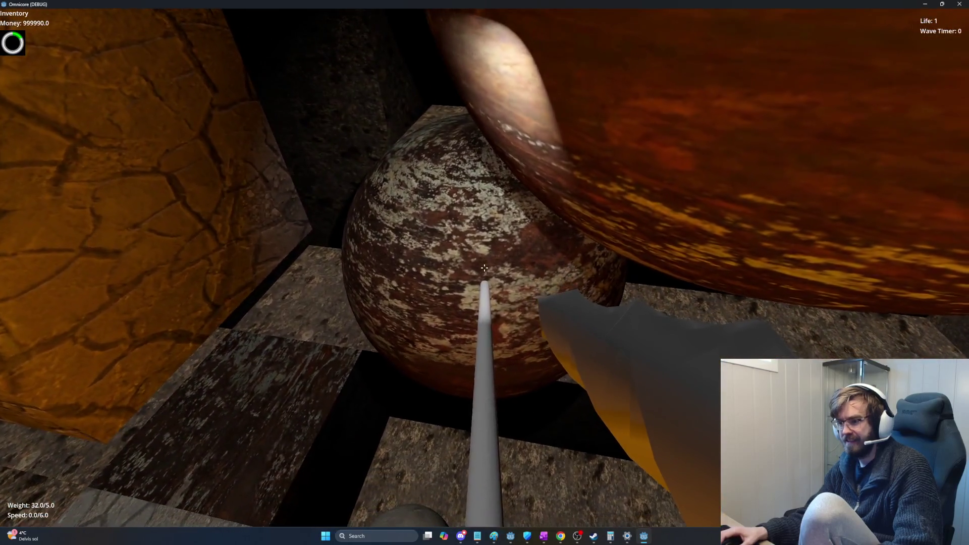
key("w")
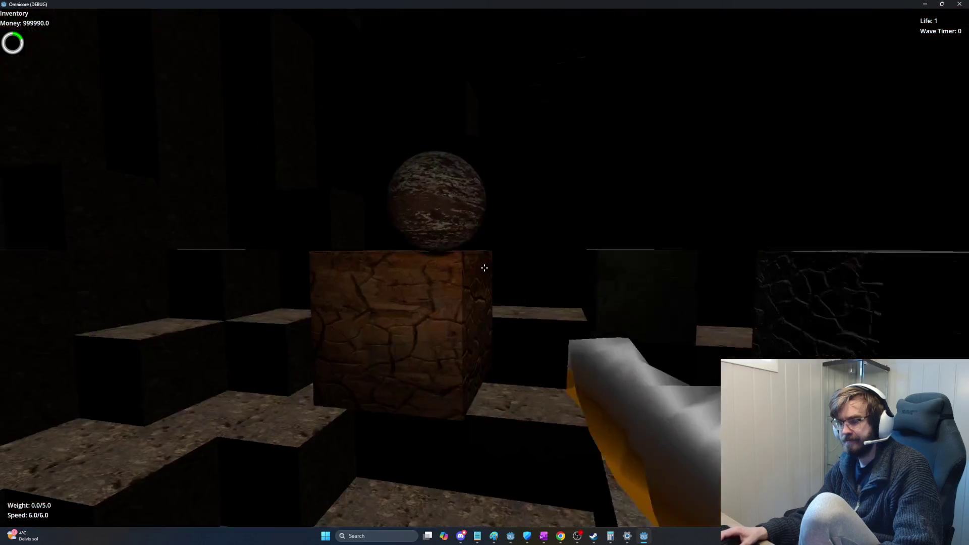
left_click(484, 267)
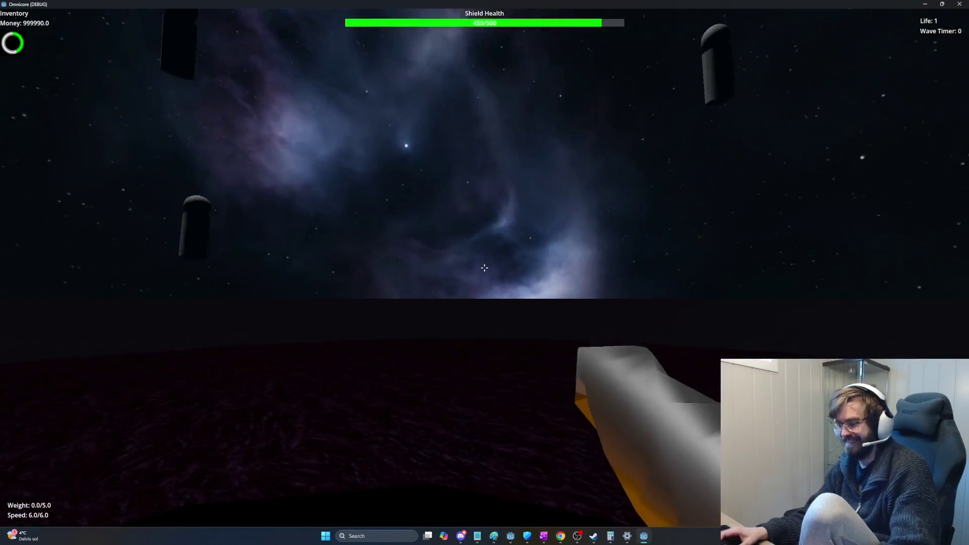
- Stop the game test and switch over to the ChatGPT browser window
key("Escape")
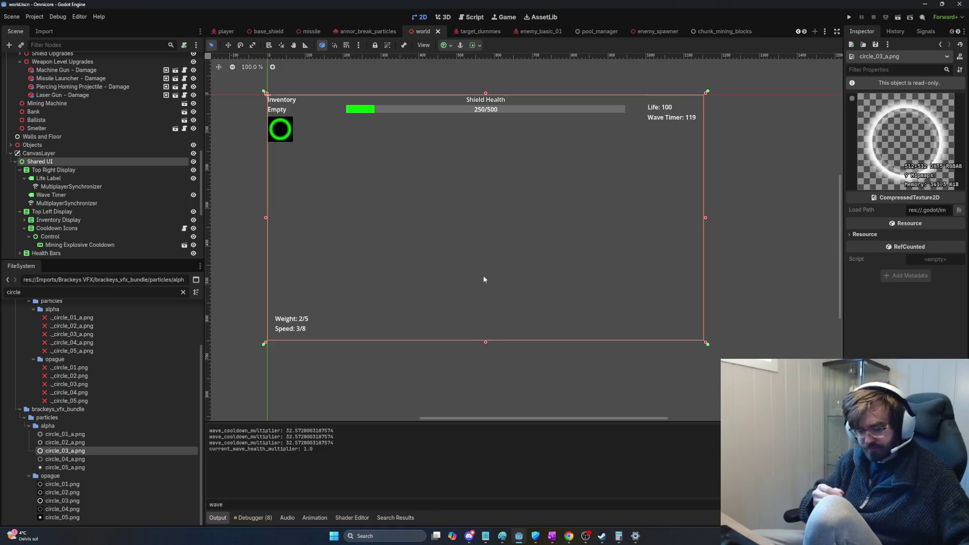
key("alt+Tab")
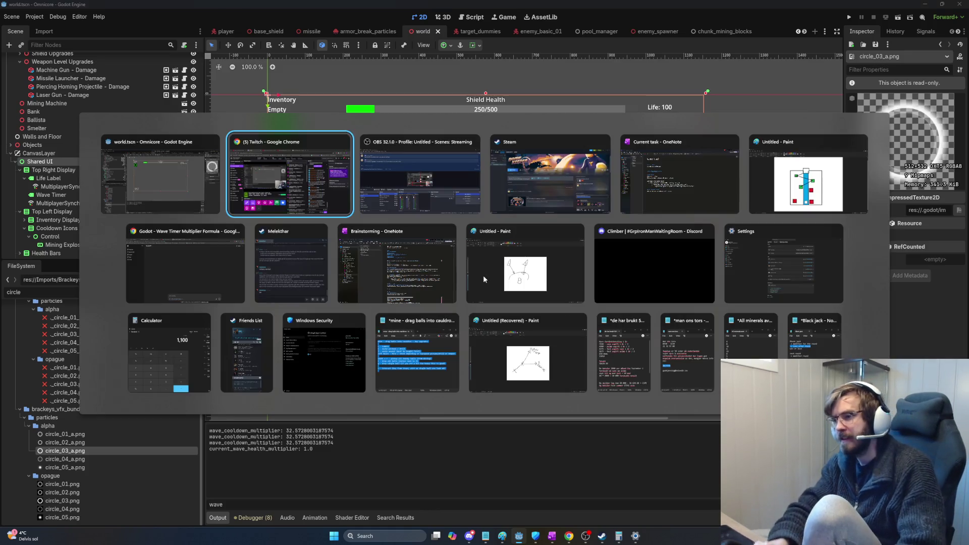
key("alt+Tab")
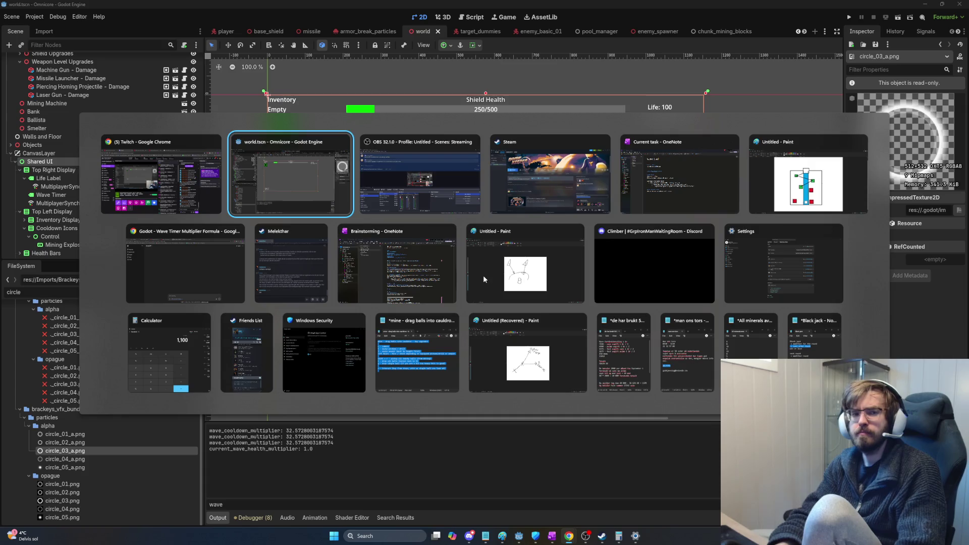
key("alt+Tab")
key("alt+Tab")
key("alt+Tab")
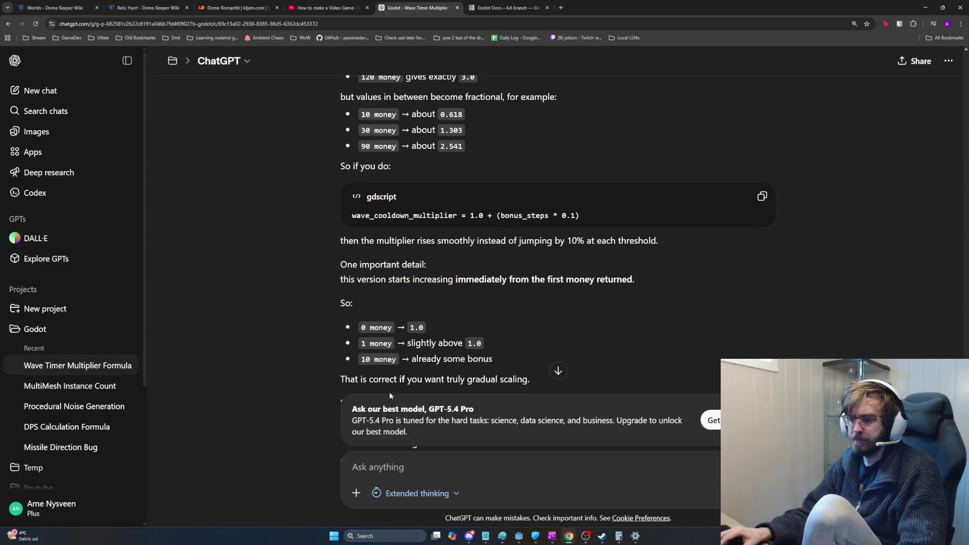
- Write about adding a wave warning around 20 seconds ahead, both visual and audio
left_click(379, 468)
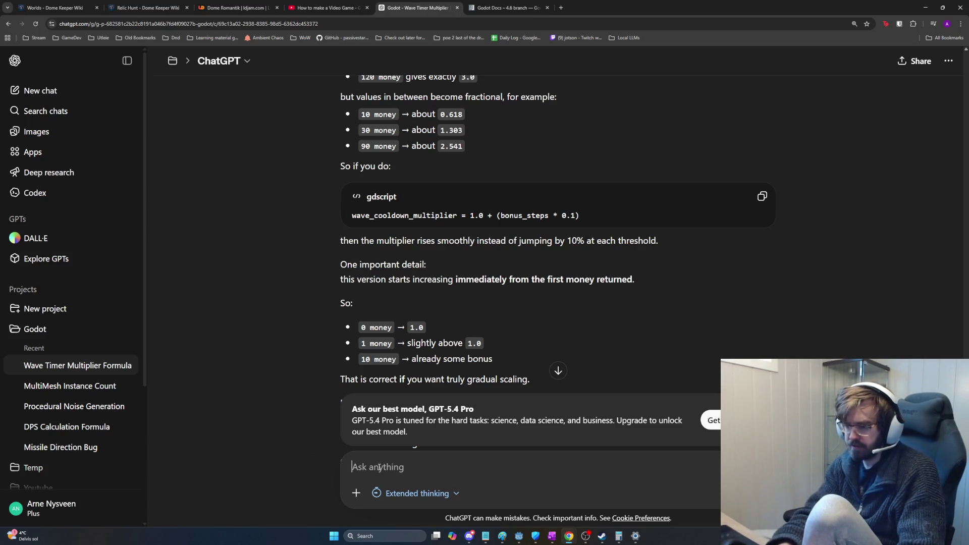
type("I am thinkn")
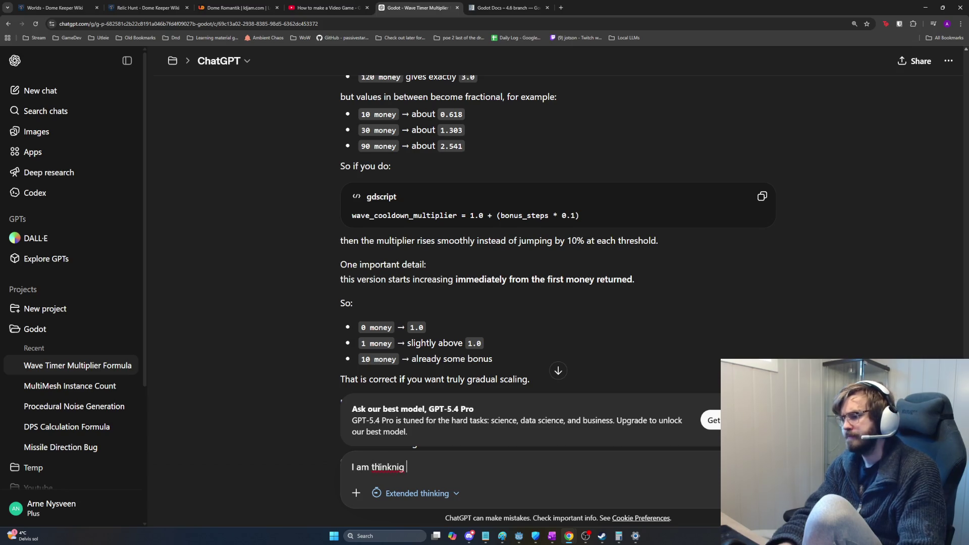
key("BackSpace")
type("ing of ad")
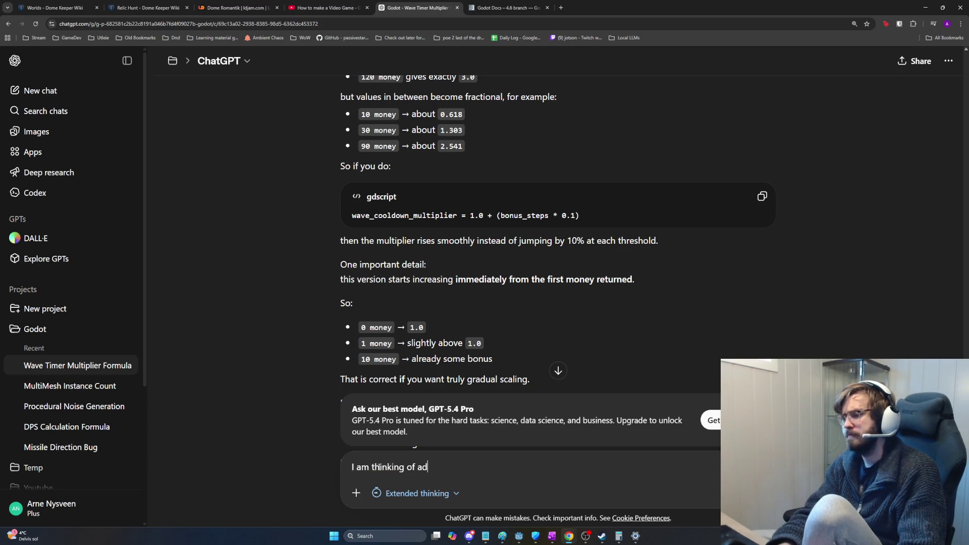
type("ding a warning ")
type("as a wave approaches")
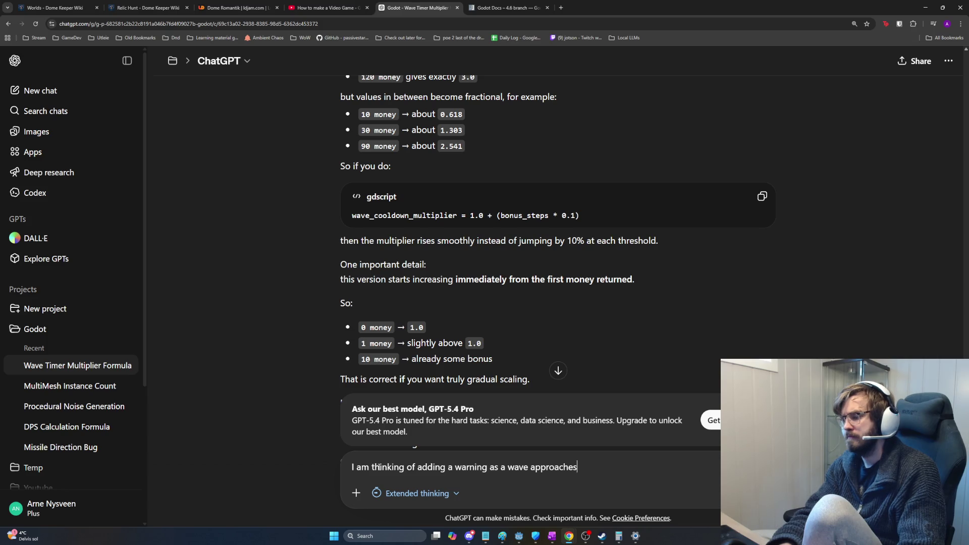
type("amyb")
key("BackSpace")
key("BackSpace")
key("BackSpace")
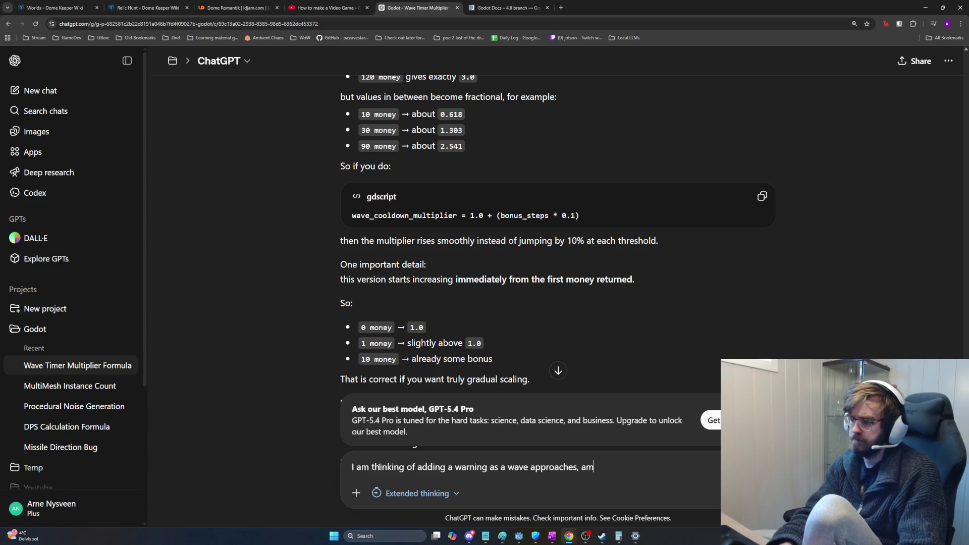
type("maybe around 20 ")
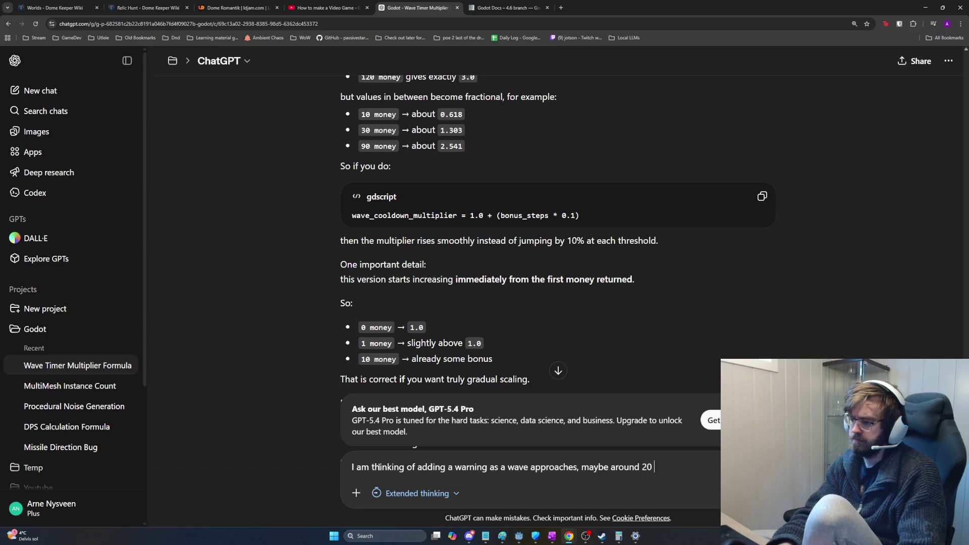
type("seconds rema")
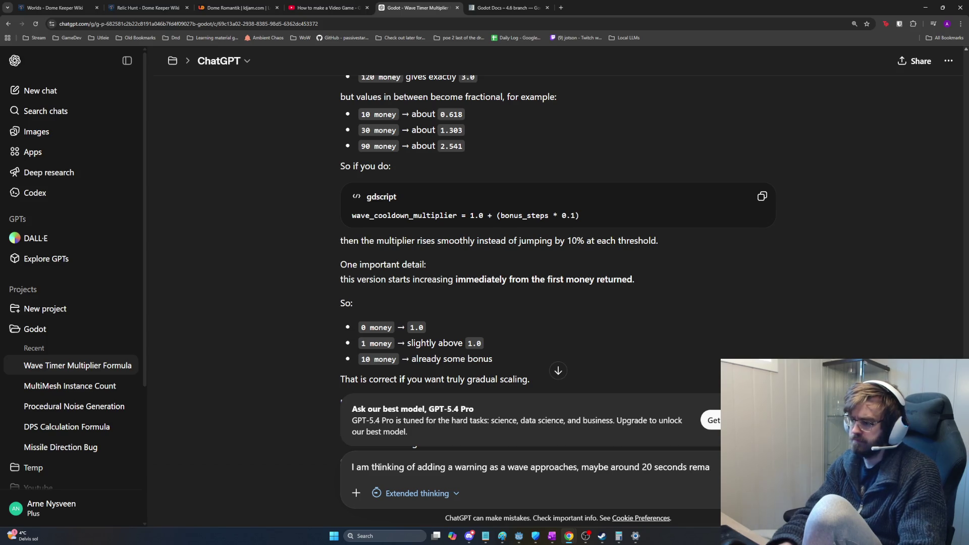
type("ning or something")
key("shift+Return")
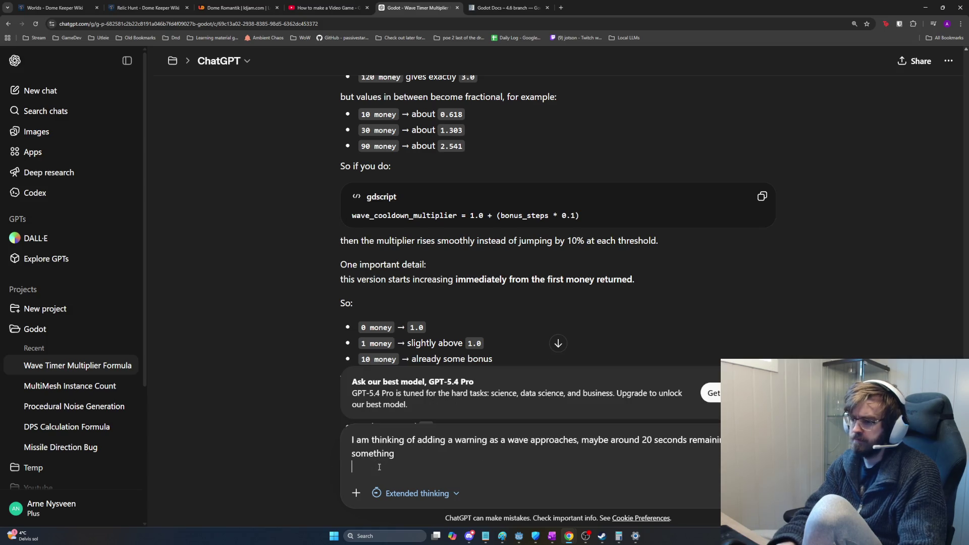
type("ant It visual s")
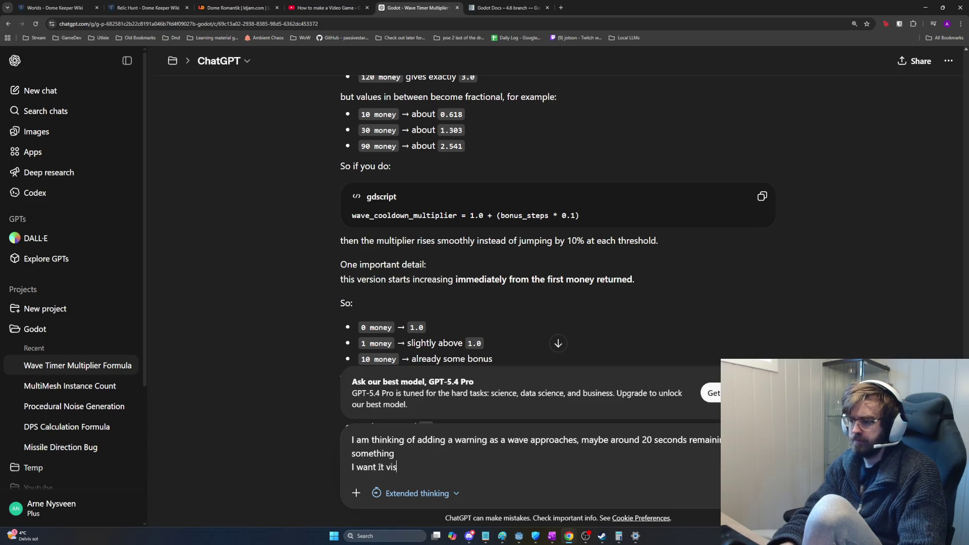
type("ince som")
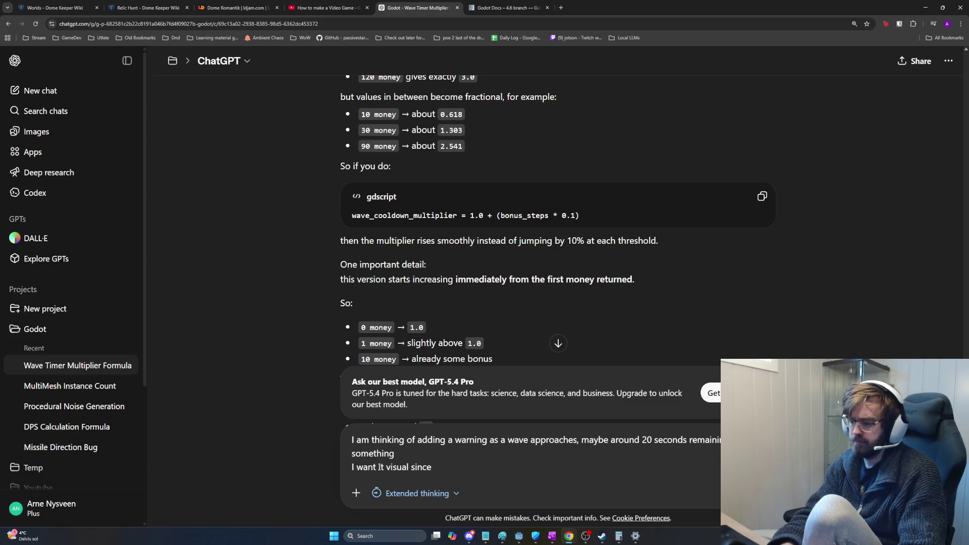
key("BackSpace")
type("and audi")
type("in")
type("nce som")
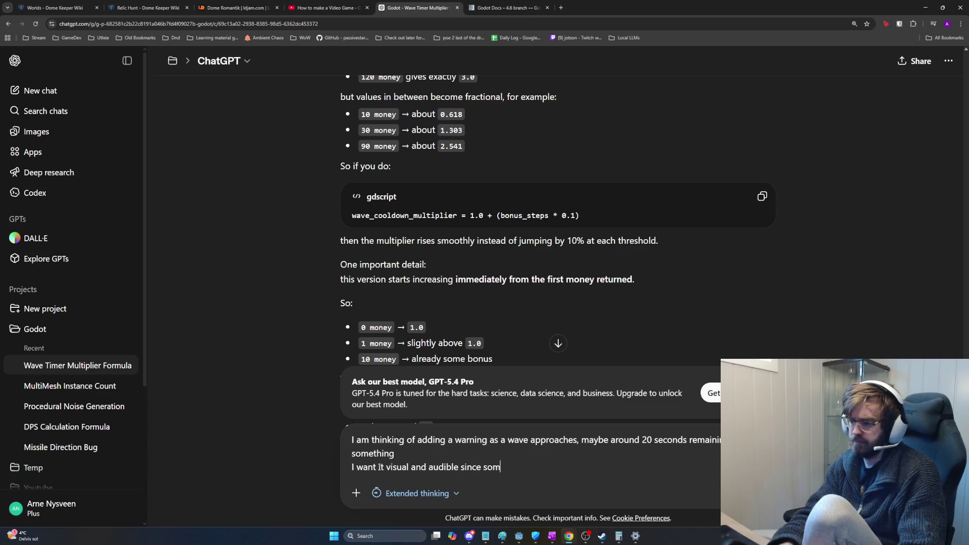
type("e players playe")
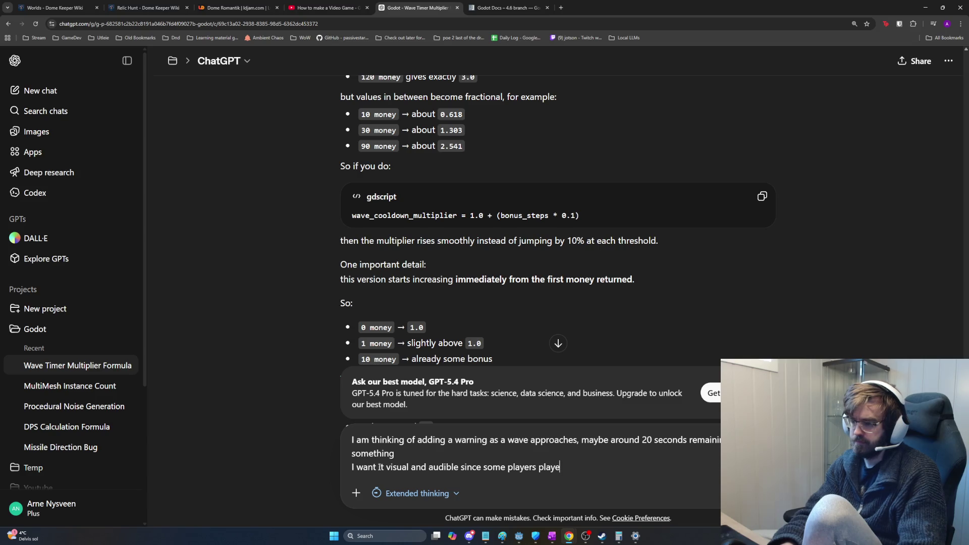
key("BackSpace")
type("without sound")
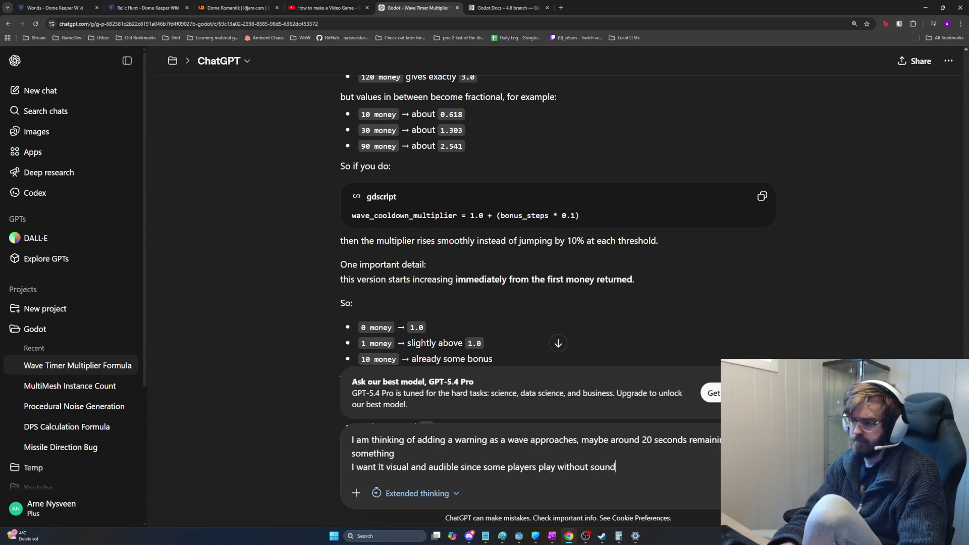
- Compare it to the low-health red screen-edge flash and ask the common Godot method, then send
key("shift+Return")
type("I was thinking ")
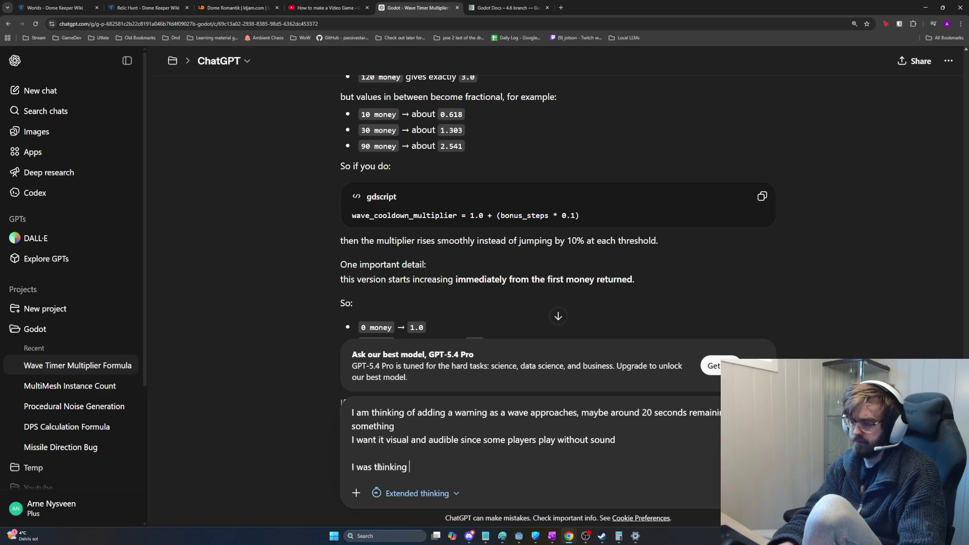
type("a similar e")
type("ffect to the ")
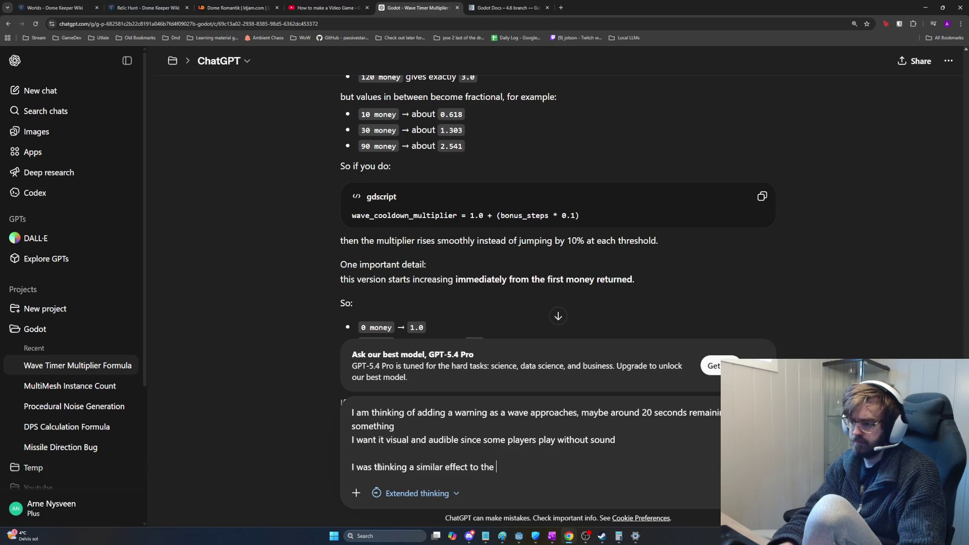
type("edges of the scree")
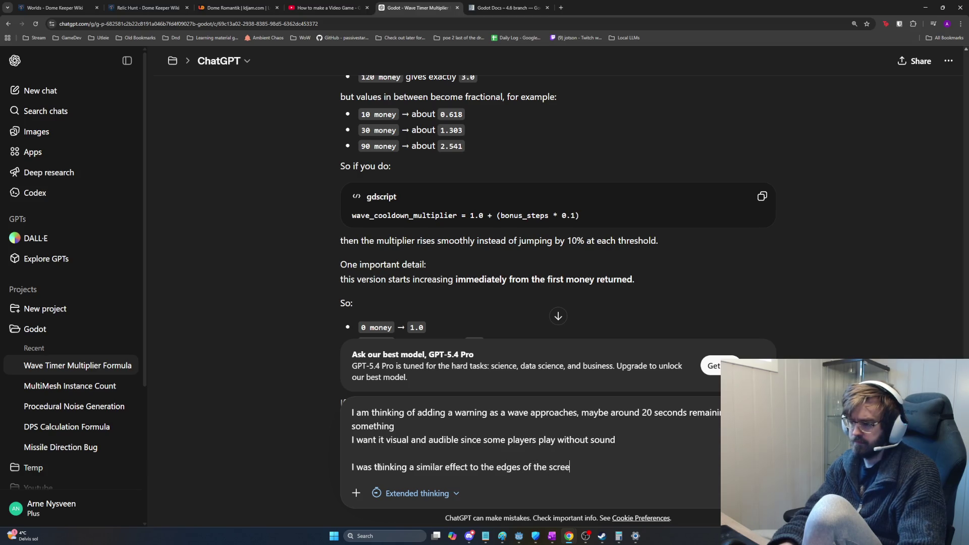
type("n flashing red durin")
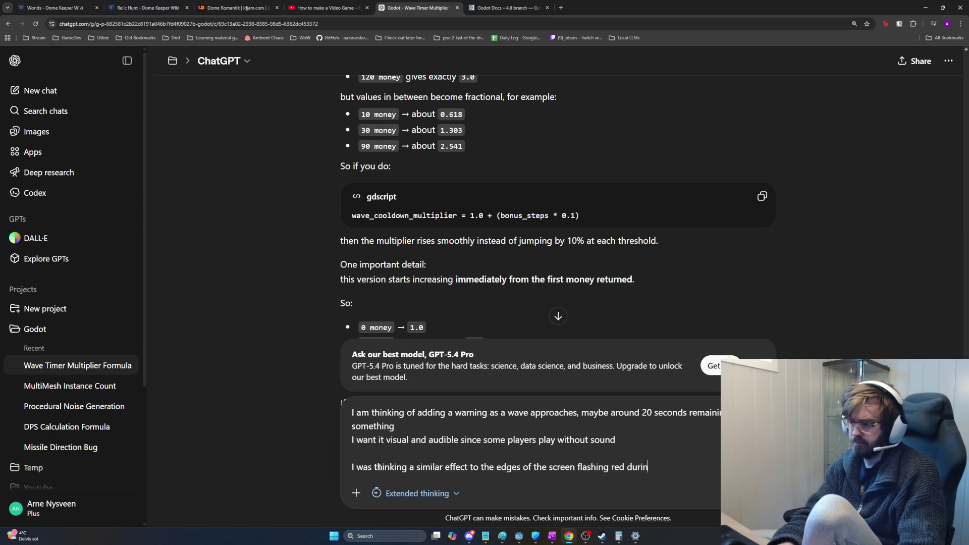
type("g low health in ma")
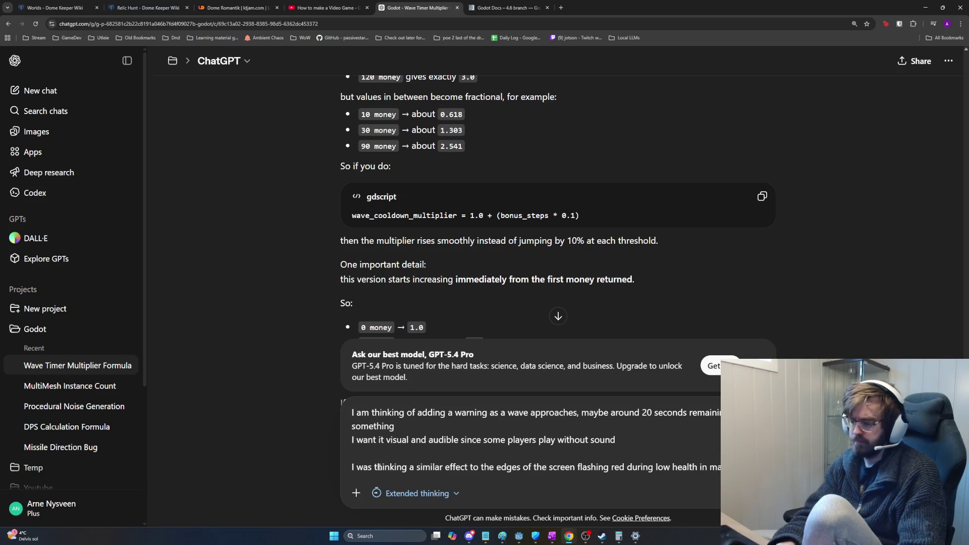
key("shift+Return")
type("Wha")
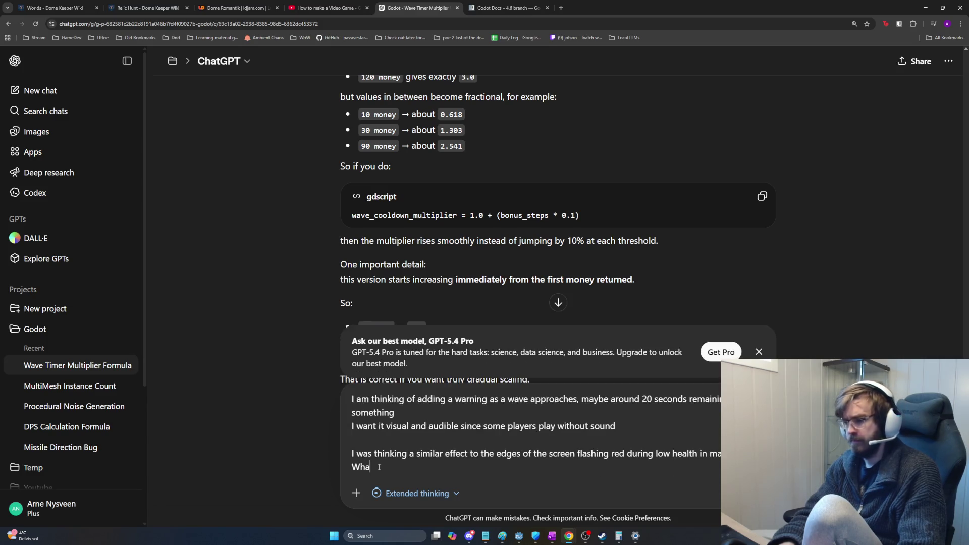
type("t is the common m")
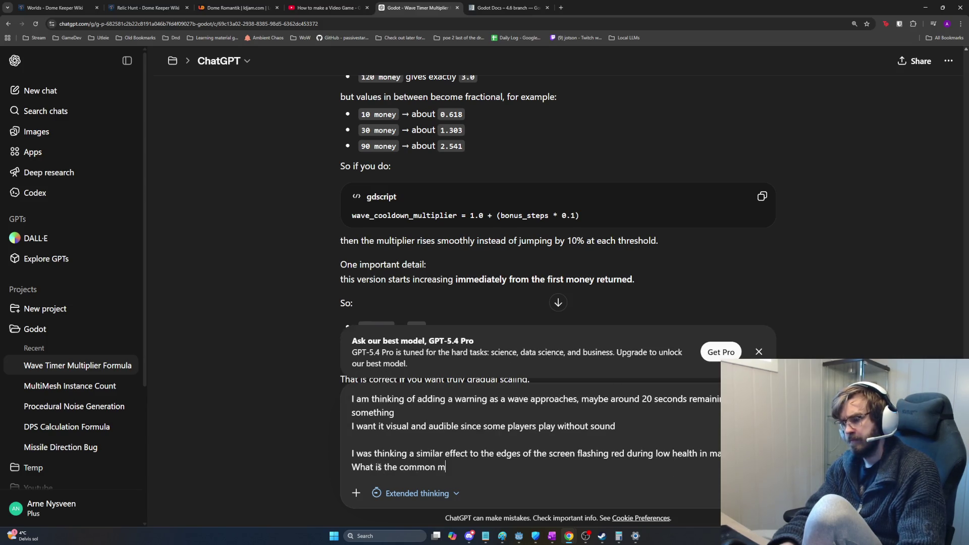
type("ethod of creating su")
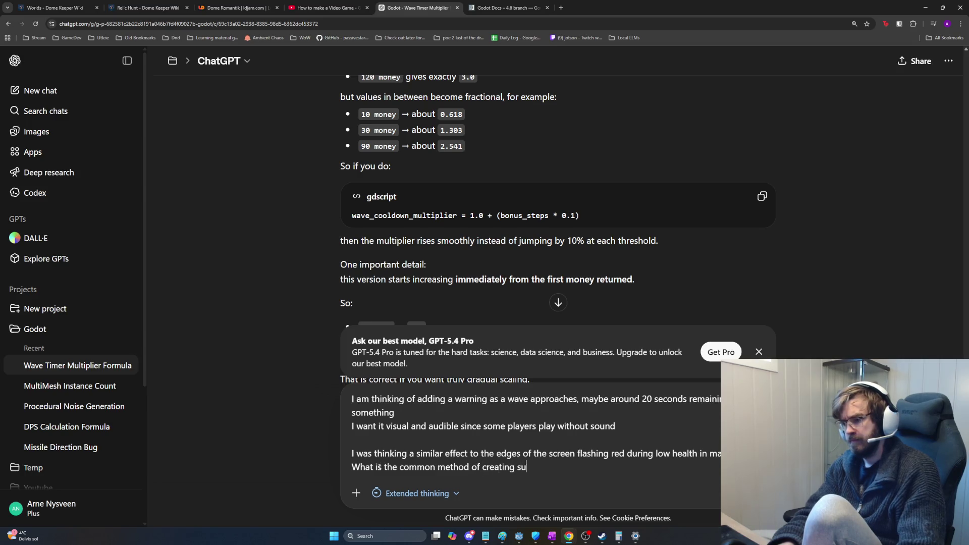
type("ch an effect in godot?")
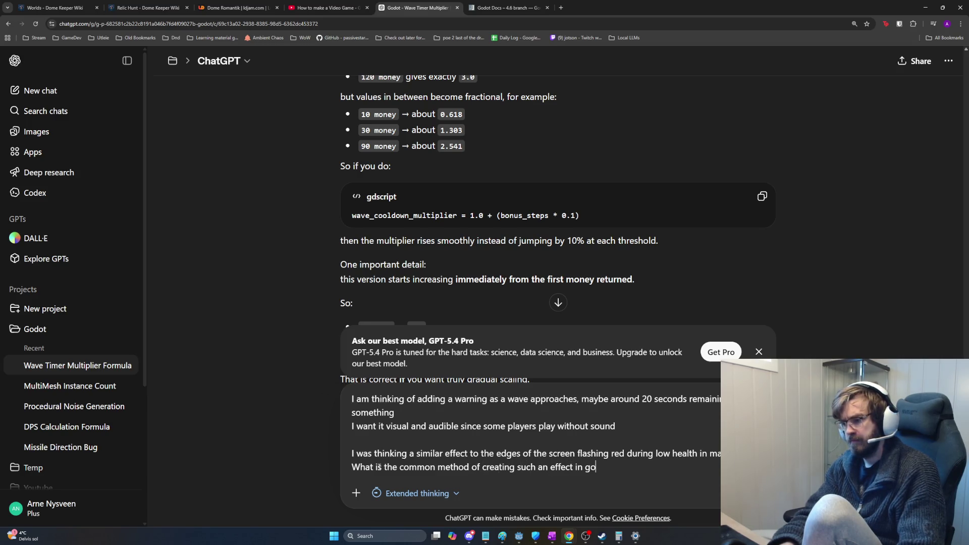
key("Return")
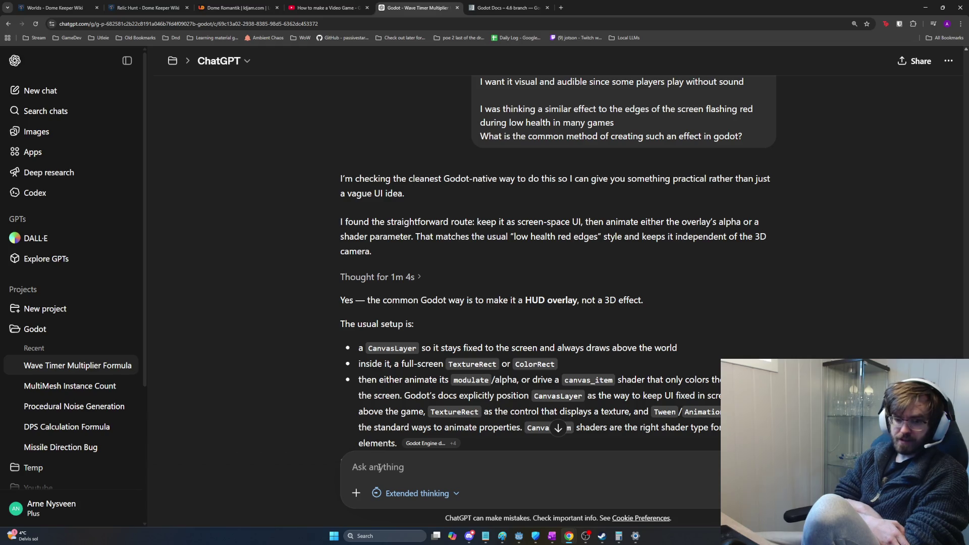
left_click(380, 468)
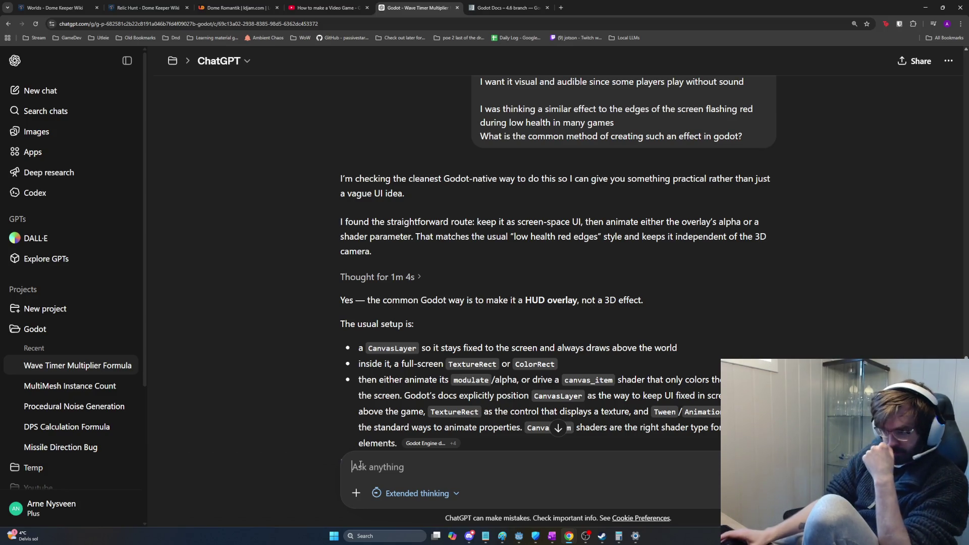
left_click_drag(458, 369, 358, 366)
mouse_move(567, 365)
left_mouse_down()
mouse_move(451, 365)
mouse_move(496, 365)
left_mouse_up()
scroll(499, 376, "down", 2)
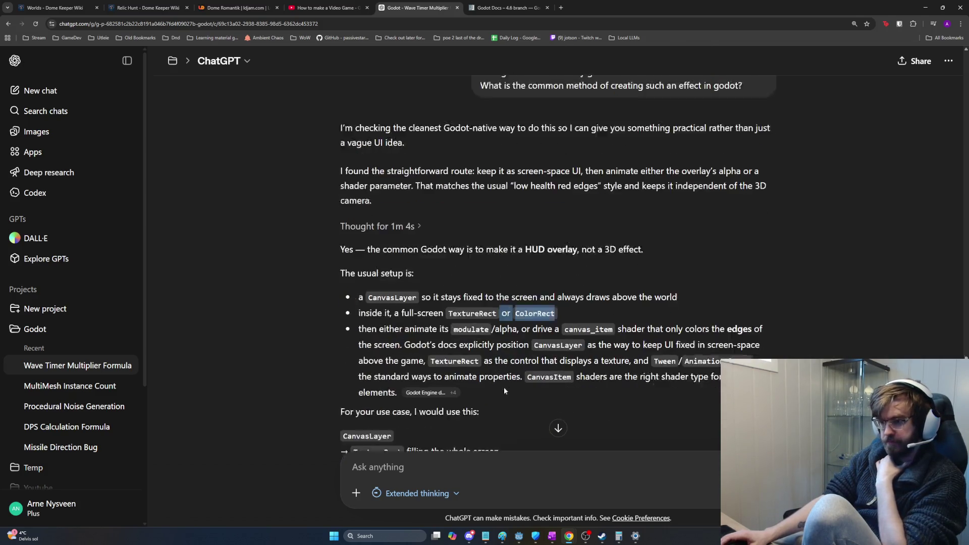
left_click_drag(452, 304, 640, 308)
left_click(641, 309)
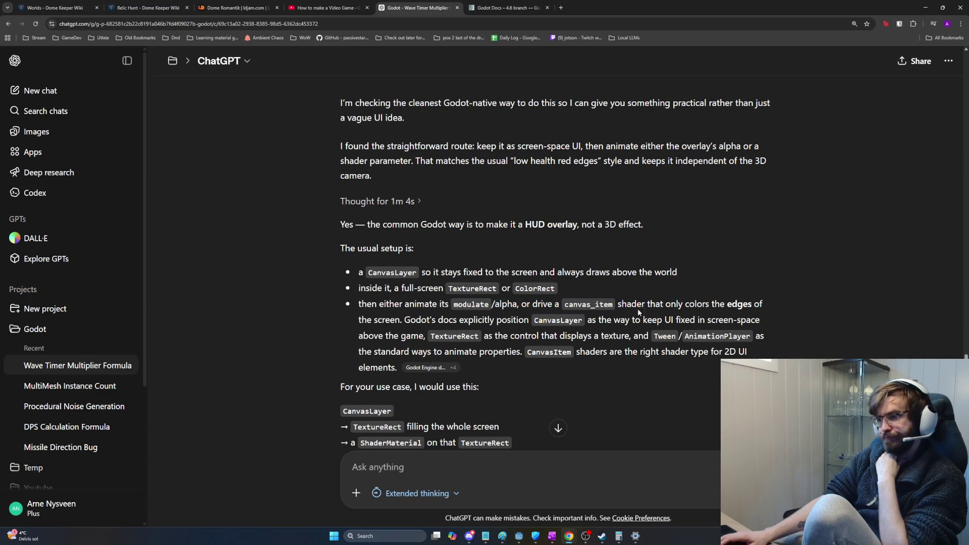
mouse_move(579, 328)
left_mouse_down()
mouse_move(429, 337)
mouse_move(440, 325)
mouse_move(545, 323)
mouse_move(533, 324)
left_mouse_up()
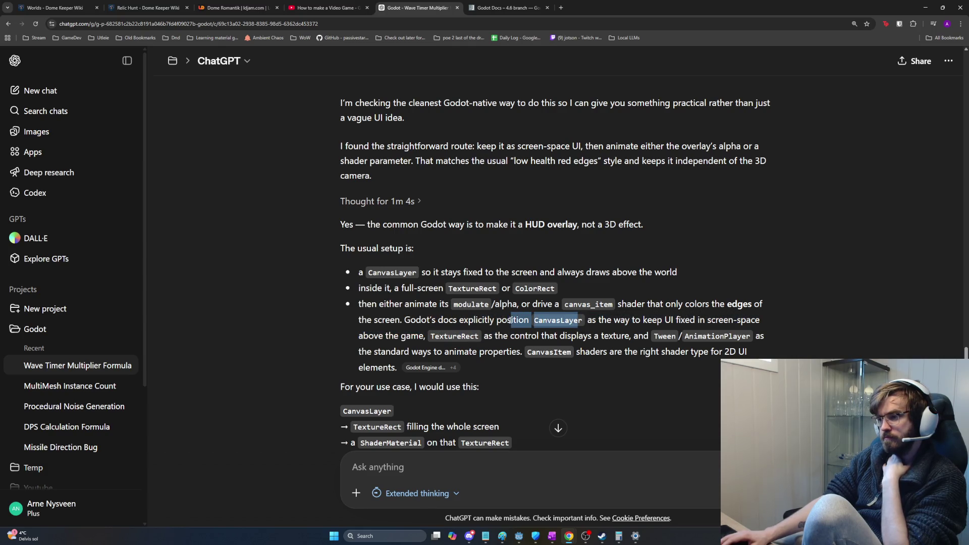
left_click(460, 303)
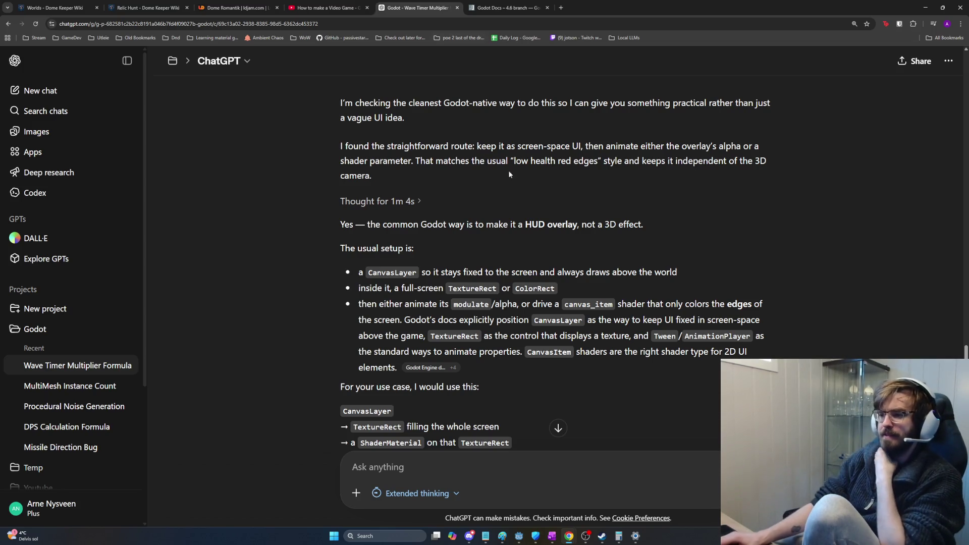
scroll(511, 383, "down", 2)
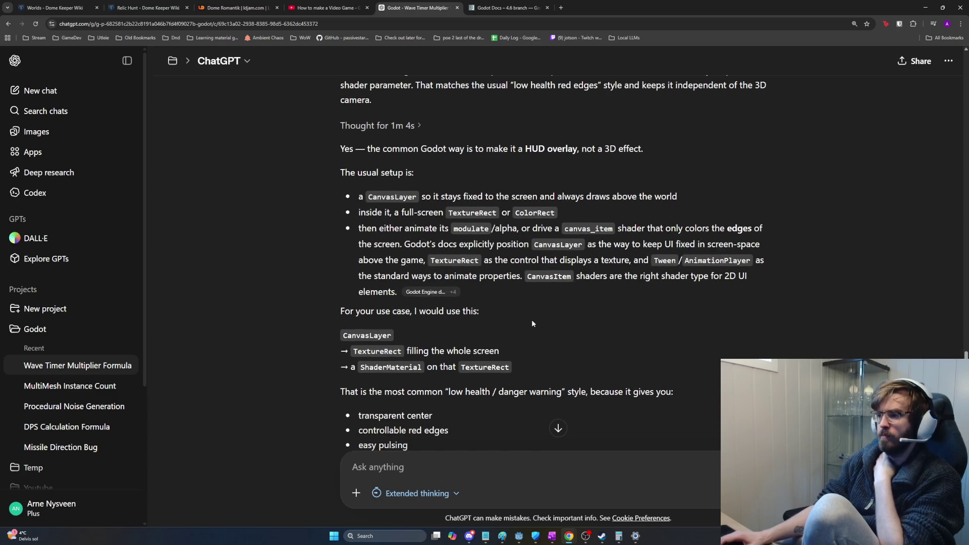
mouse_move(430, 260)
left_mouse_down()
mouse_move(770, 266)
mouse_move(761, 286)
mouse_move(684, 291)
left_mouse_up()
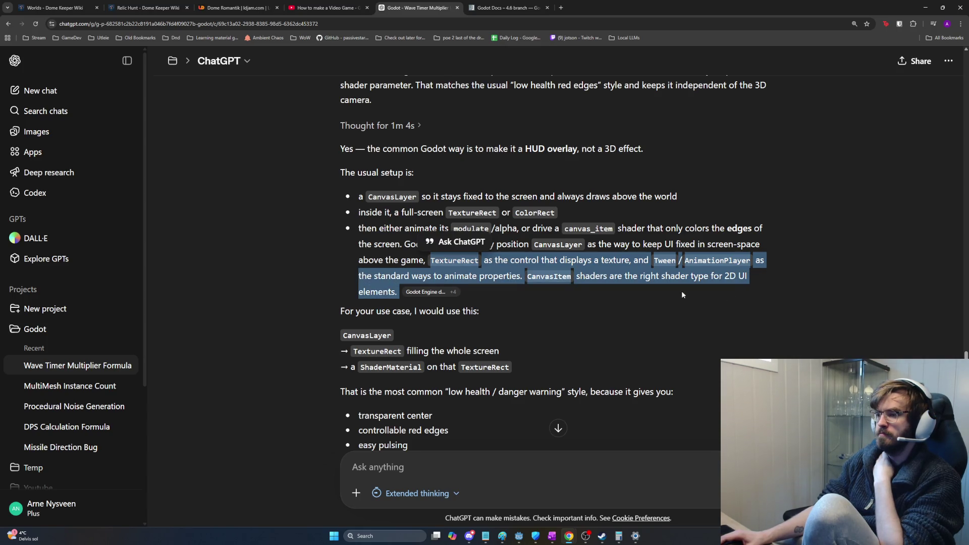
scroll(632, 318, "down", 2)
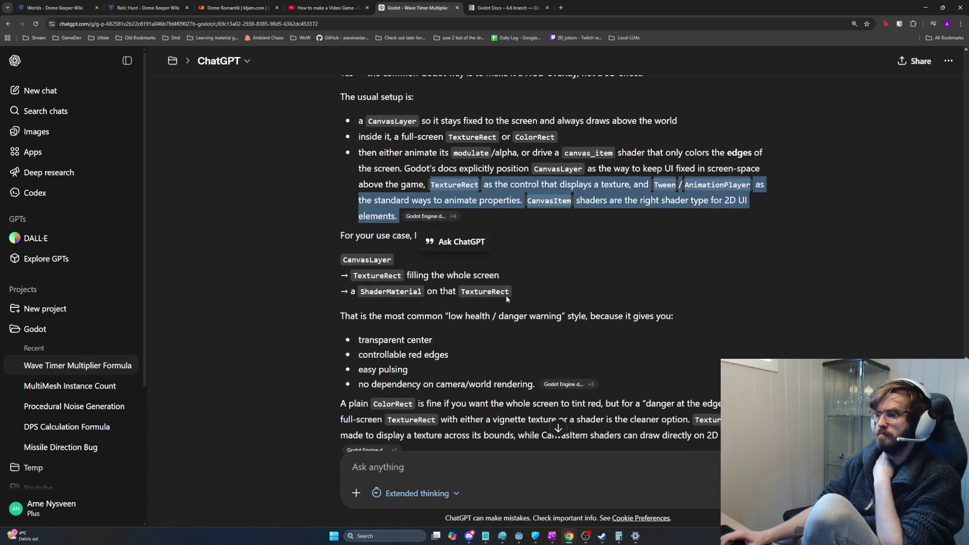
left_click(540, 290)
mouse_move(540, 290)
left_mouse_down()
mouse_move(338, 289)
mouse_move(342, 263)
left_mouse_up()
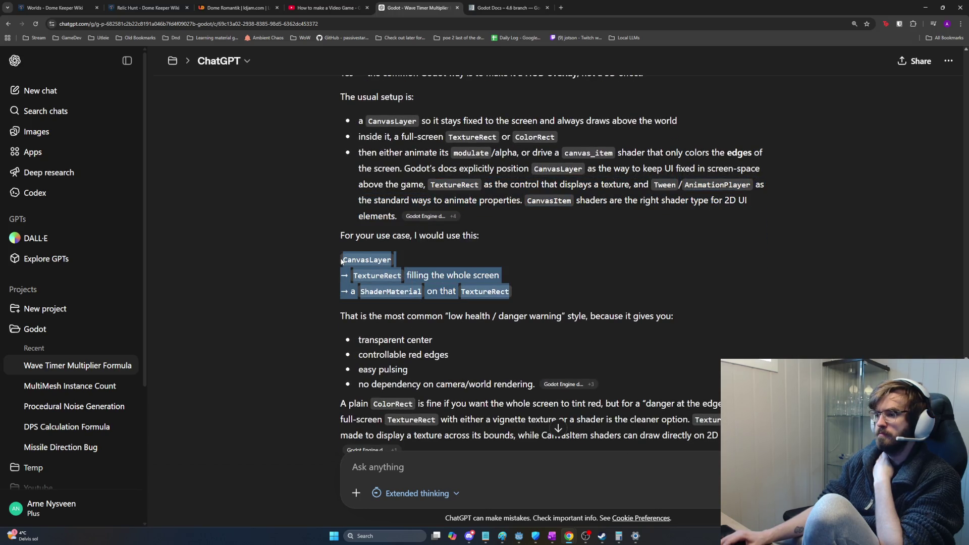
left_click_drag(339, 259, 340, 259)
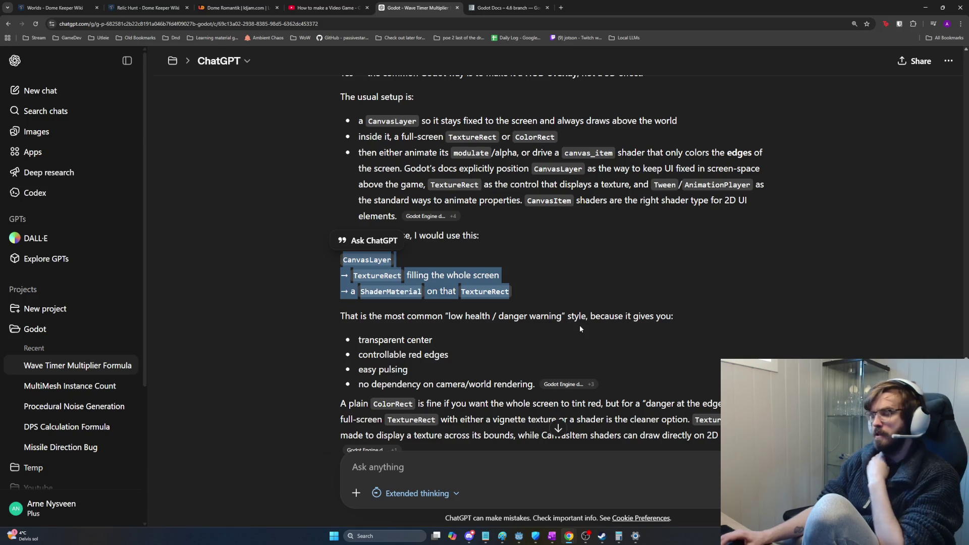
left_click(457, 472)
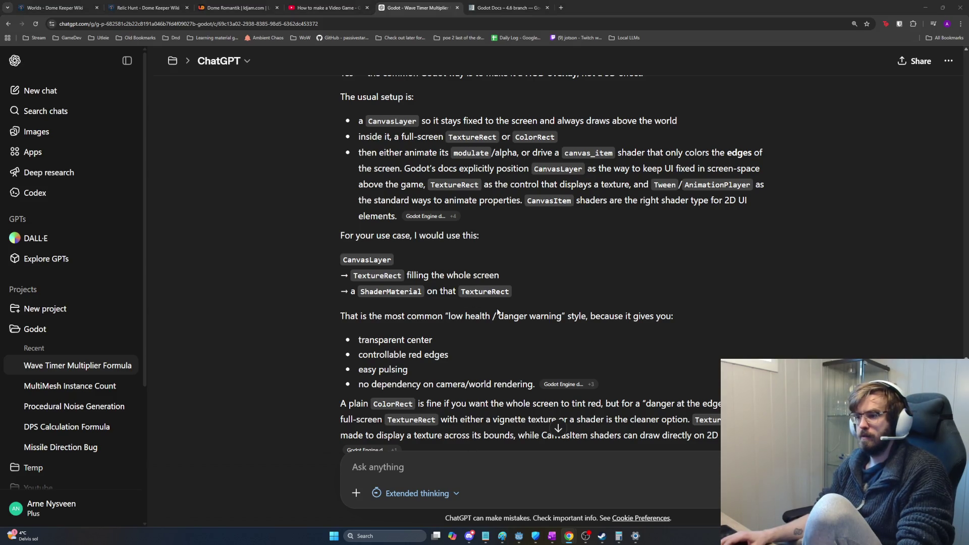
key("alt+Tab")
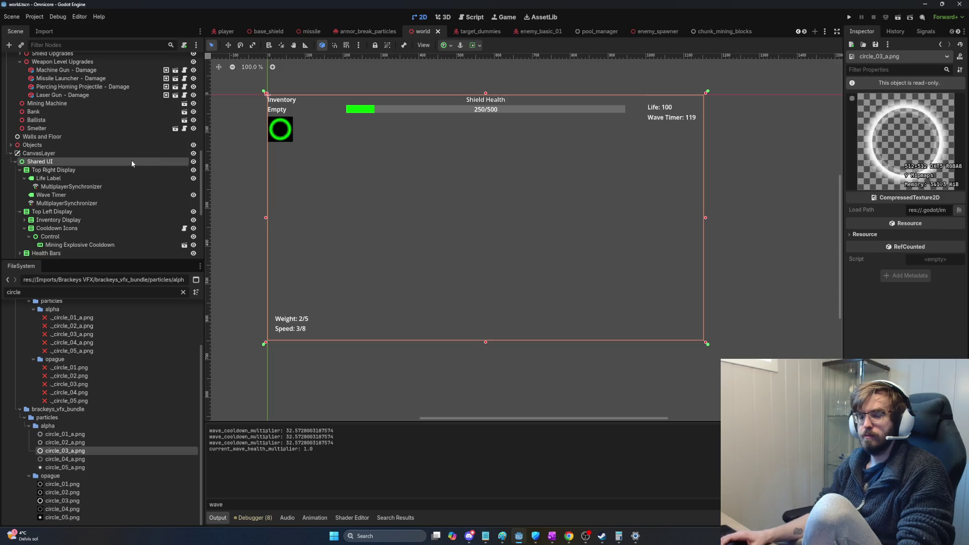
- Add a ColorRect node to the world scene
key("ctrl+a")
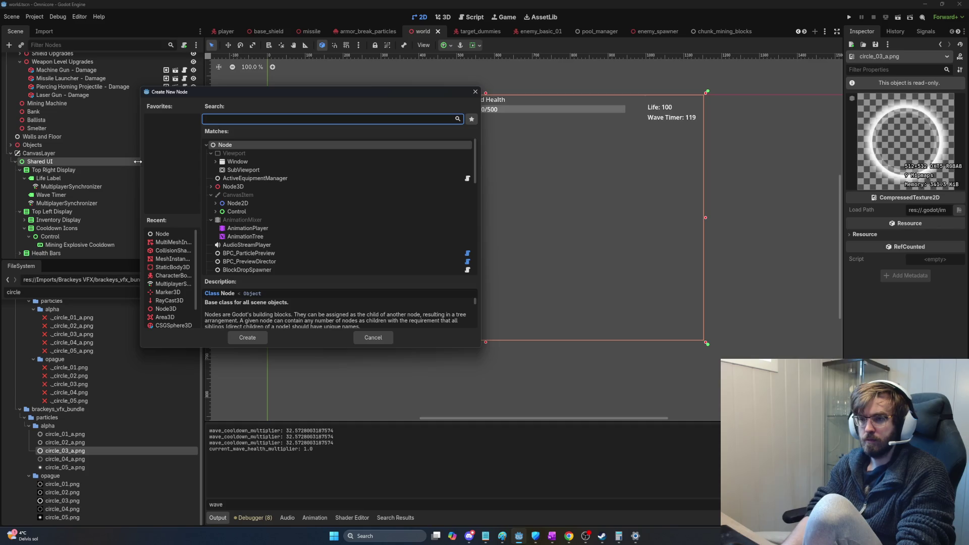
type("rect")
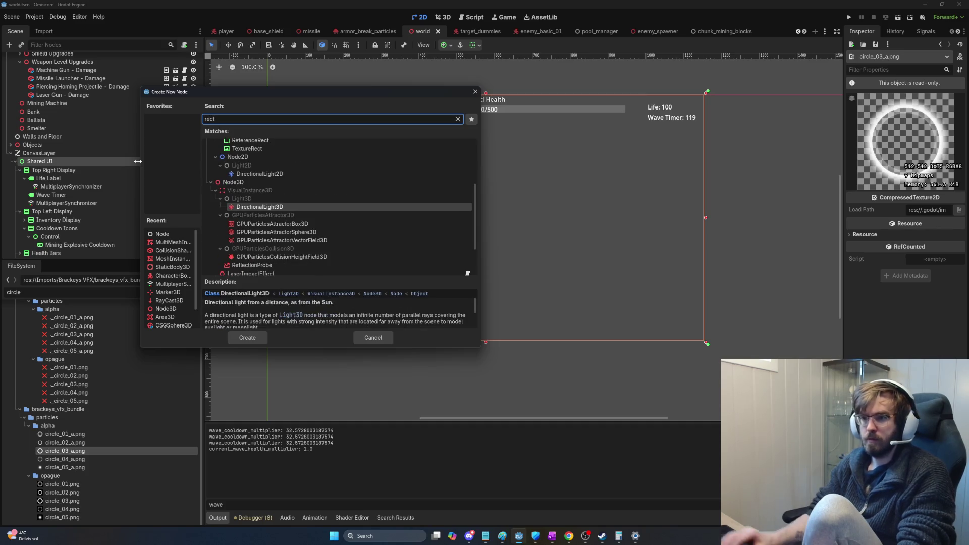
scroll(247, 162, "up", 4)
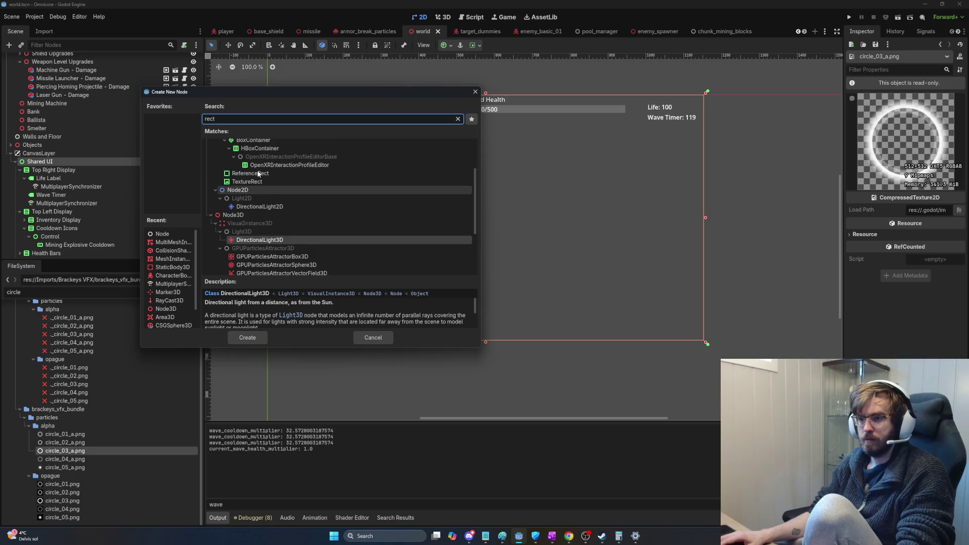
double_click(244, 149)
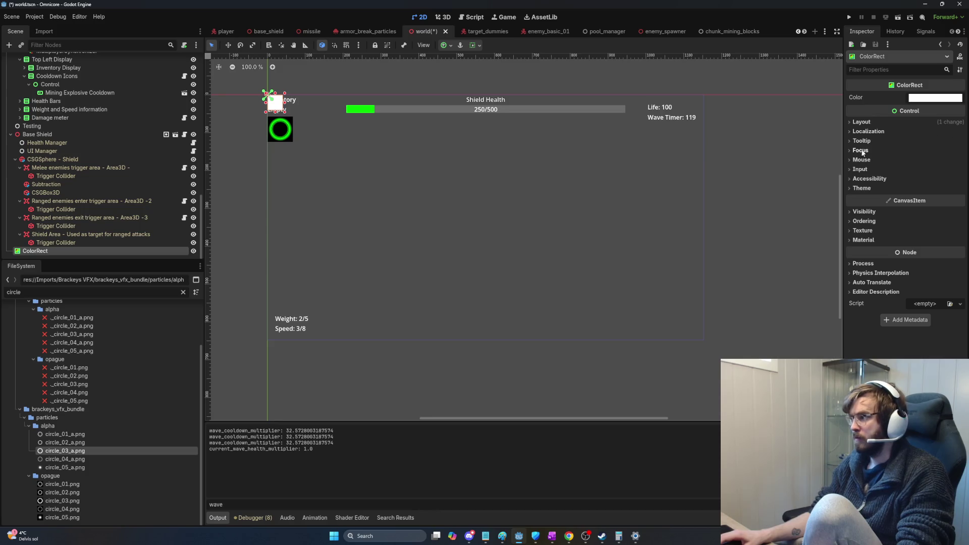
- Set the ColorRect's Anchors Preset to Full Rect so it covers 1152×648
left_click(887, 71)
type("size")
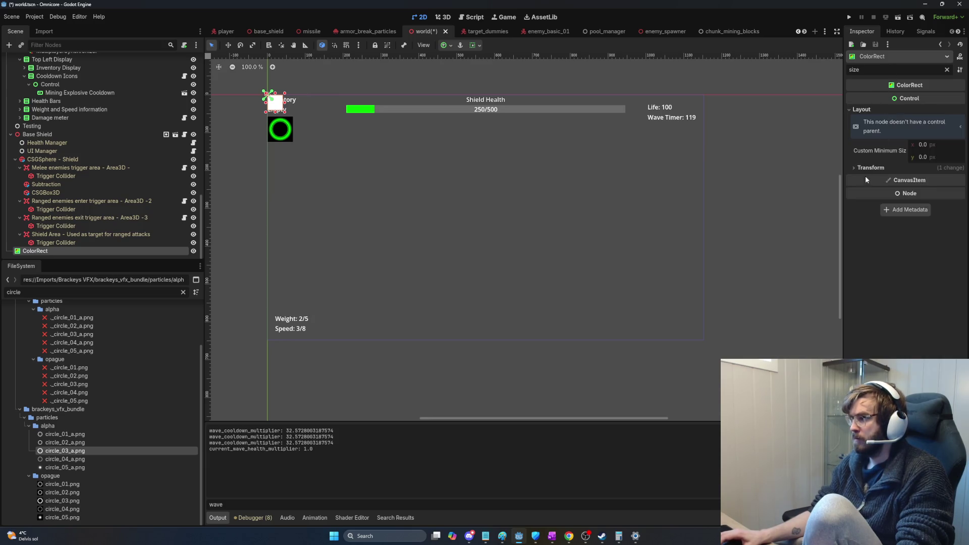
key("BackSpace")
key("BackSpace")
key("BackSpace")
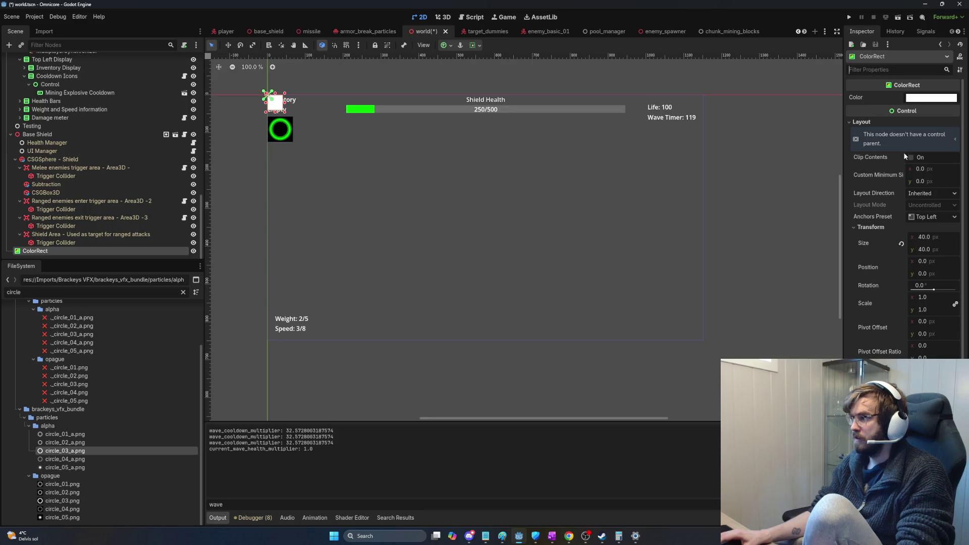
left_click(928, 217)
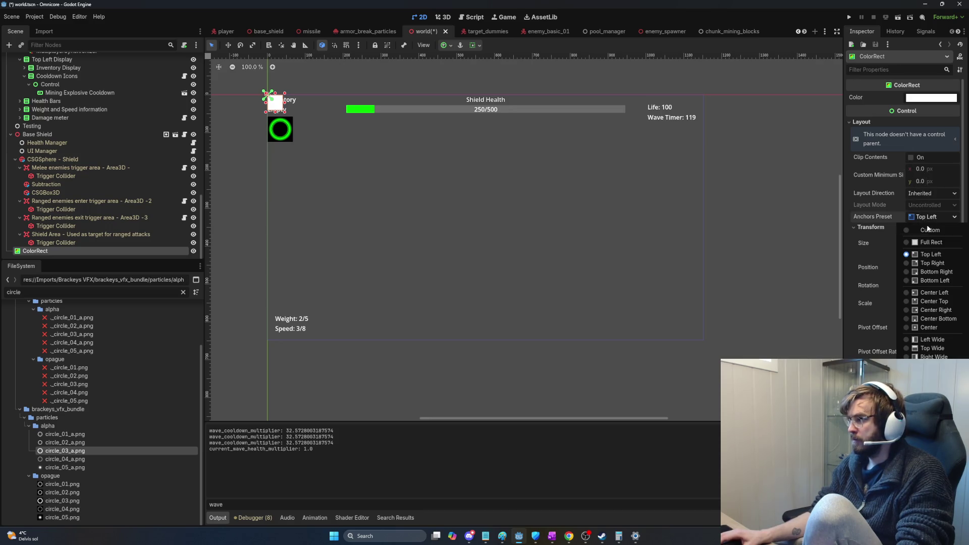
left_click(925, 243)
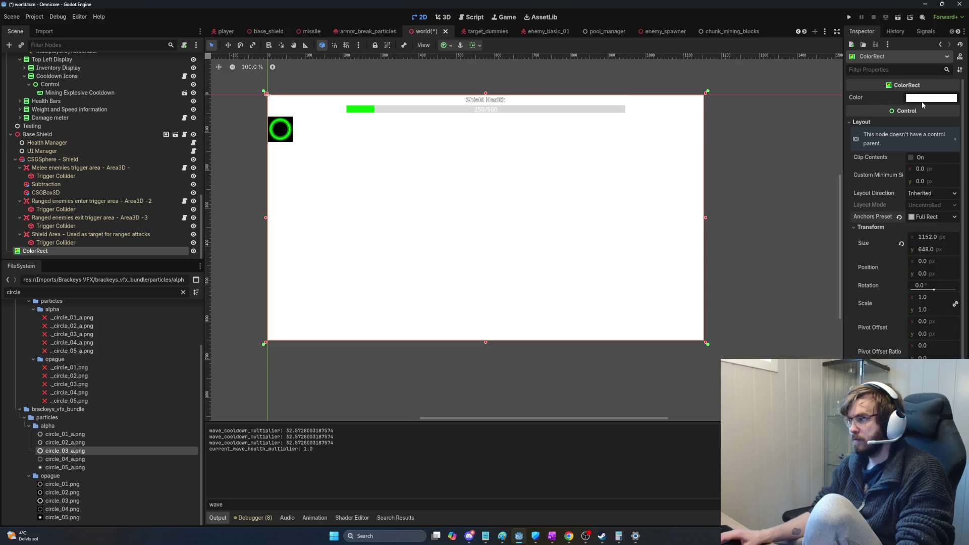
- Set the ColorRect's colour to solid red ff0000
left_click(932, 97)
type("00ffff")
key("Return")
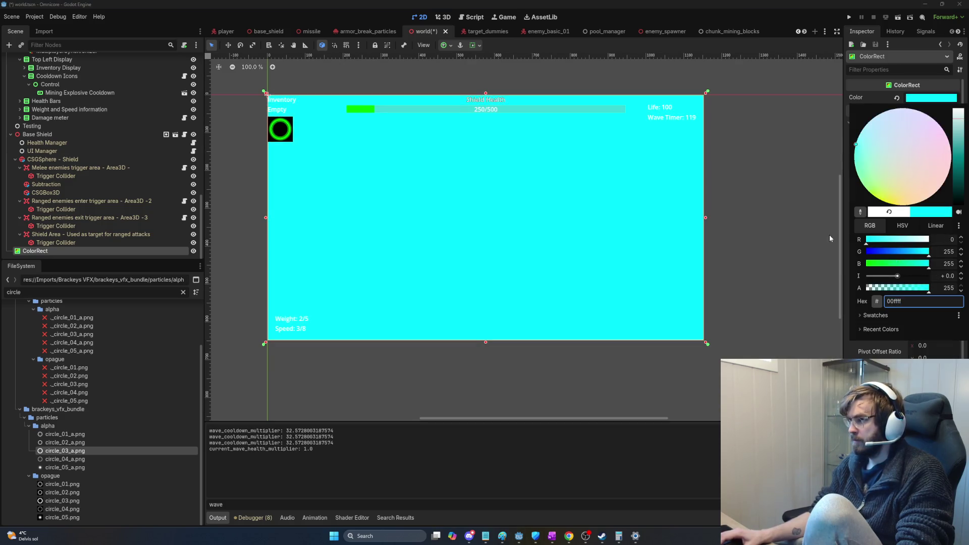
left_click(929, 239)
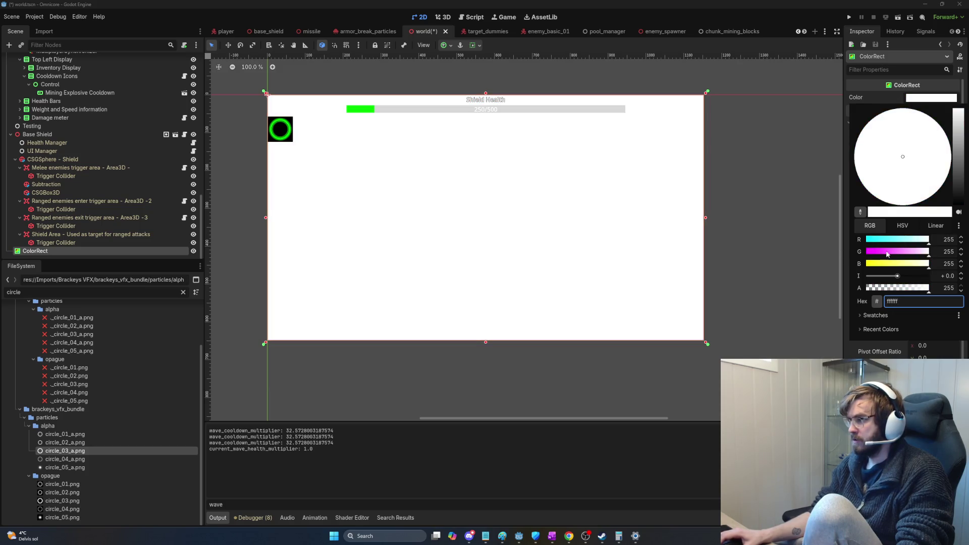
left_click_drag(881, 254, 866, 252)
left_click(868, 263)
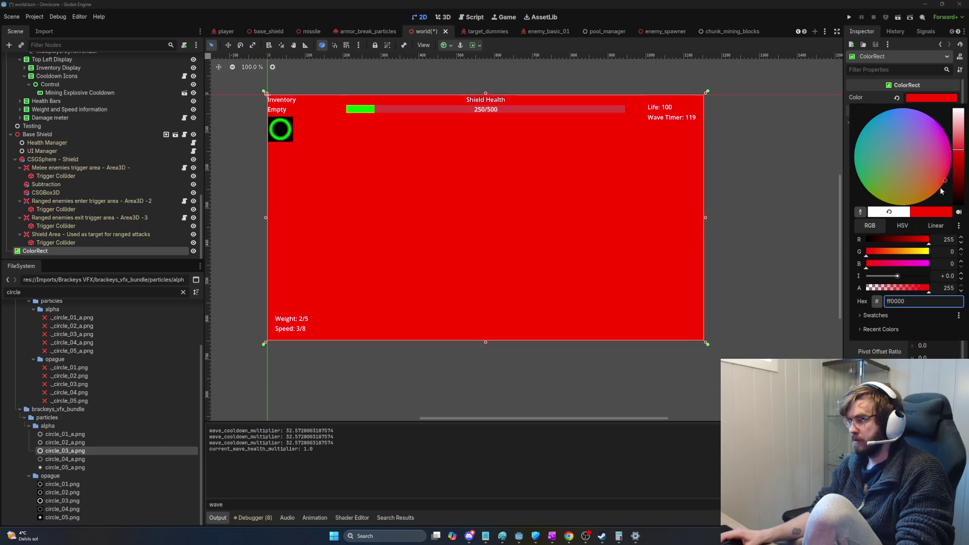
left_click(787, 214)
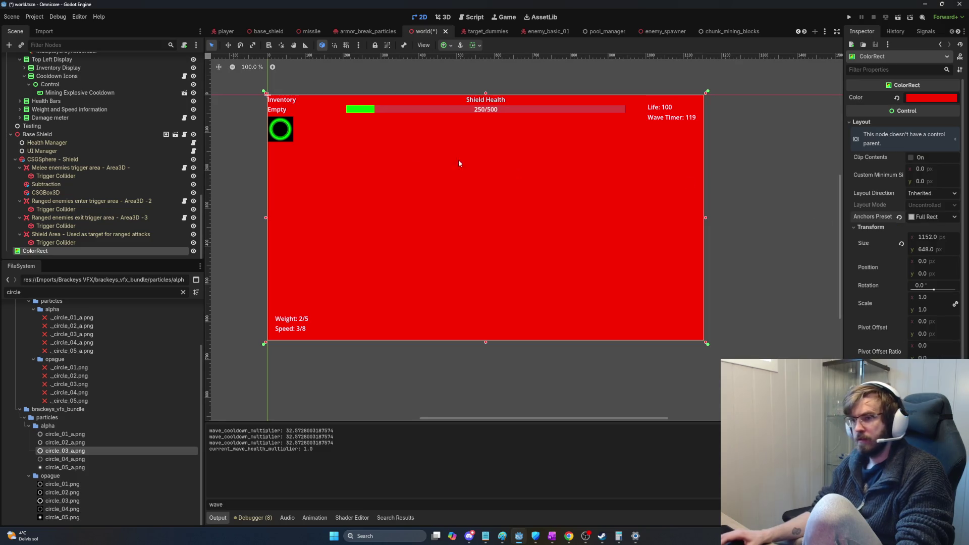
- Add an AnimationPlayer node and parent it under the ColorRect
key("ctrl+a")
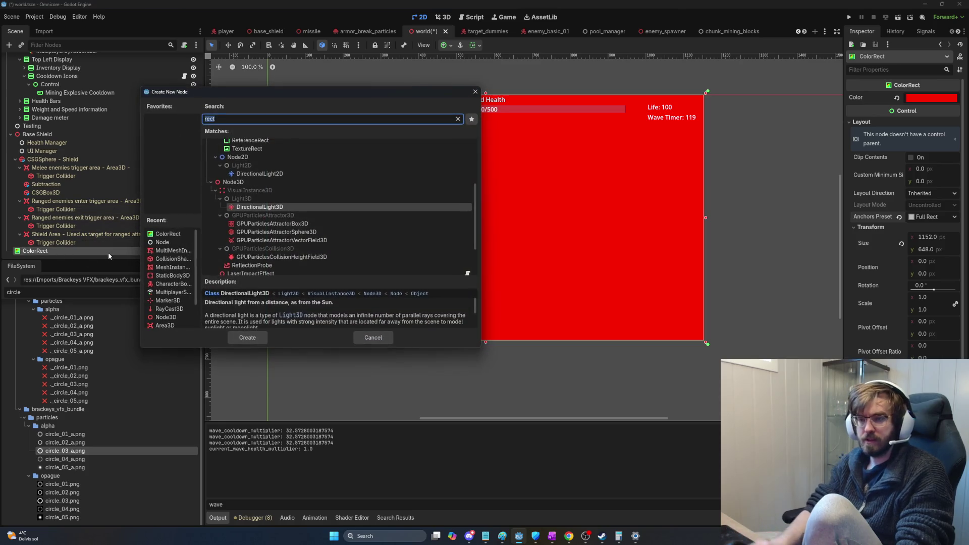
type("animati")
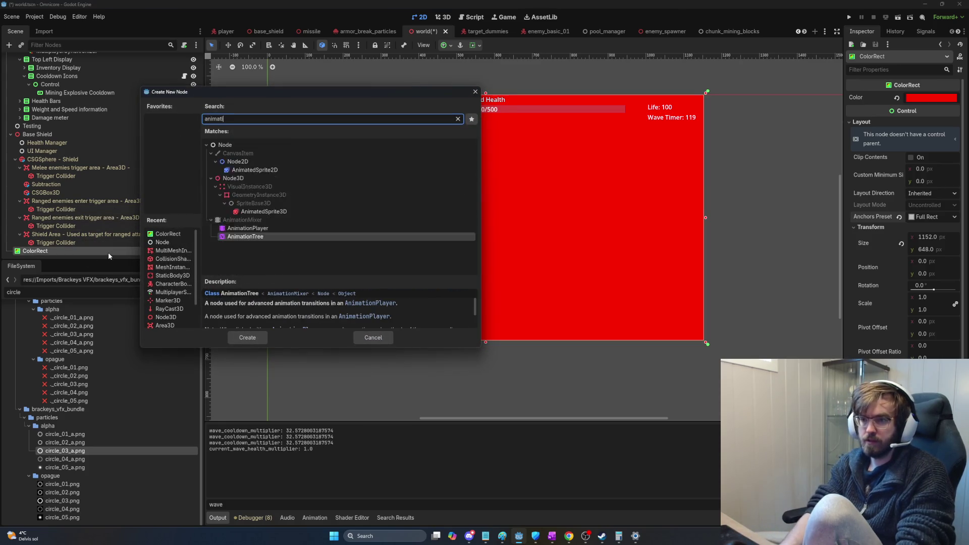
type("on")
key("Up")
key("Return")
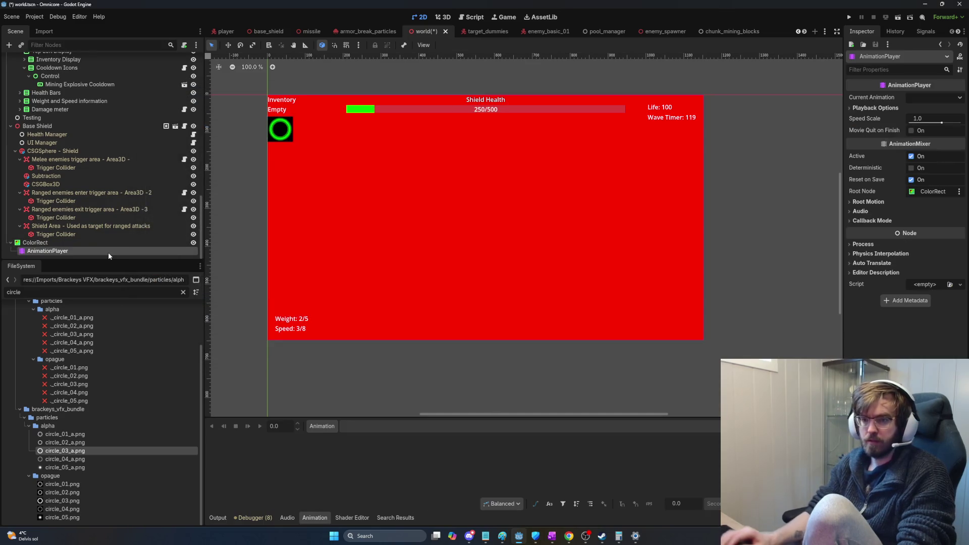
mouse_move(46, 251)
left_mouse_down()
mouse_move(29, 241)
mouse_move(22, 253)
mouse_move(33, 258)
mouse_move(35, 245)
left_mouse_up()
- Hide the red ColorRect in the editor and reselect the AnimationPlayer
left_click(35, 242)
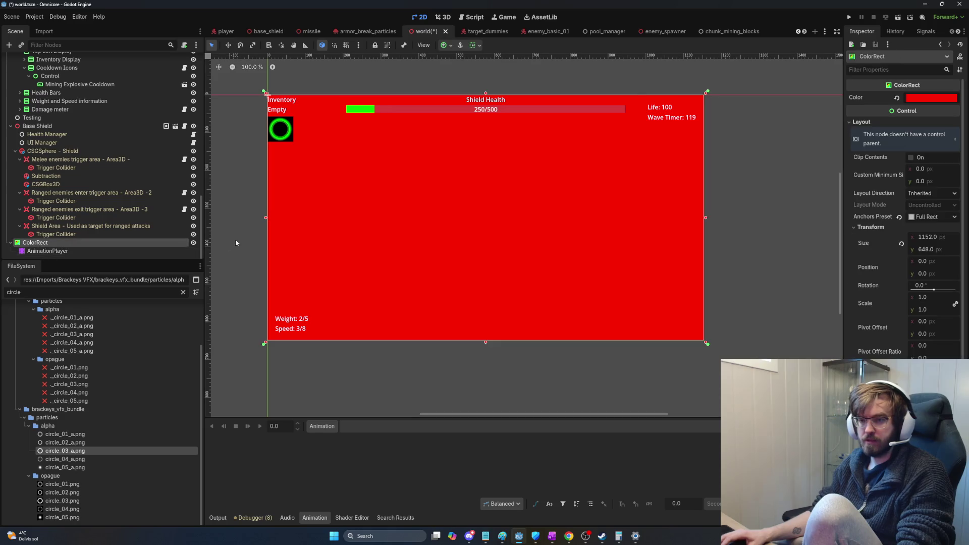
left_click(194, 243)
left_click(107, 250)
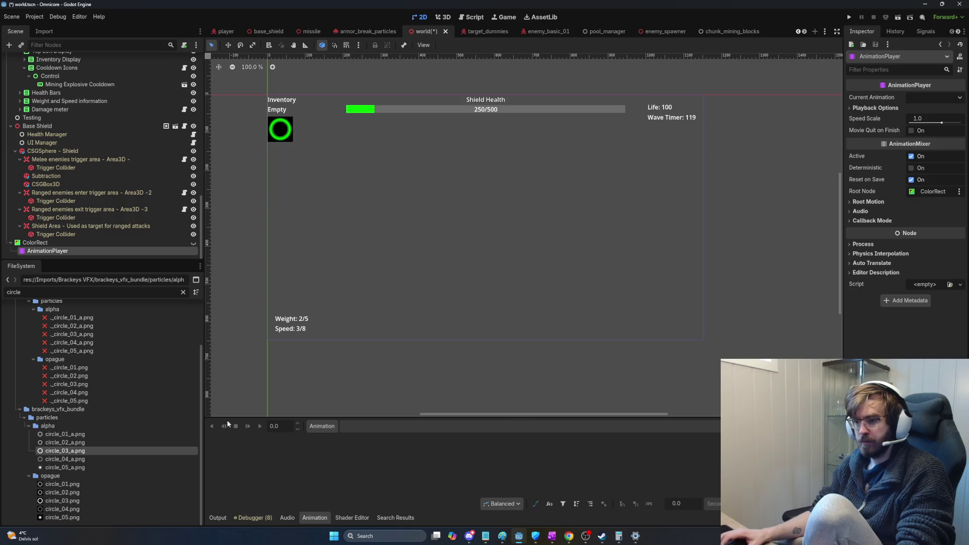
left_click(56, 244)
left_click(56, 251)
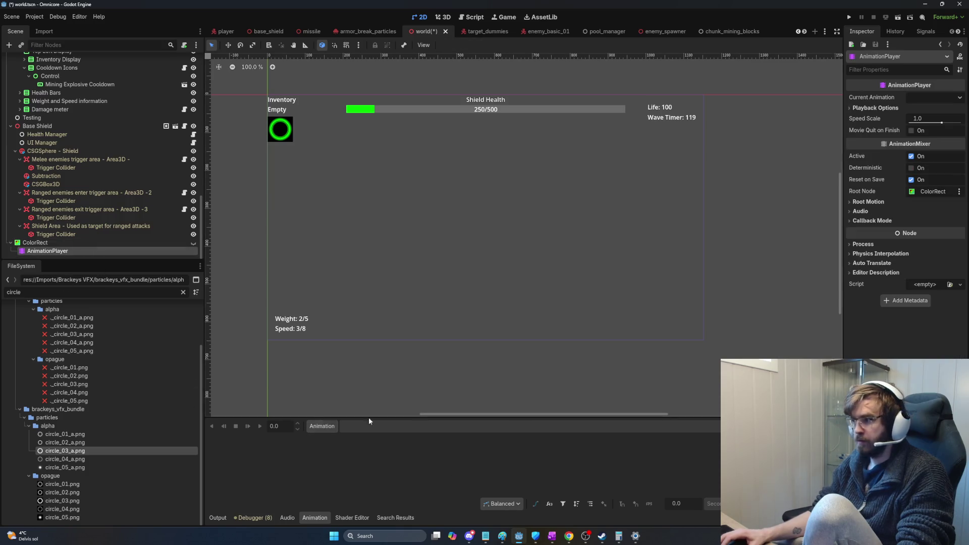
- Review the AnimationPlayer's root node and current animation options in the Inspector
left_click(933, 192)
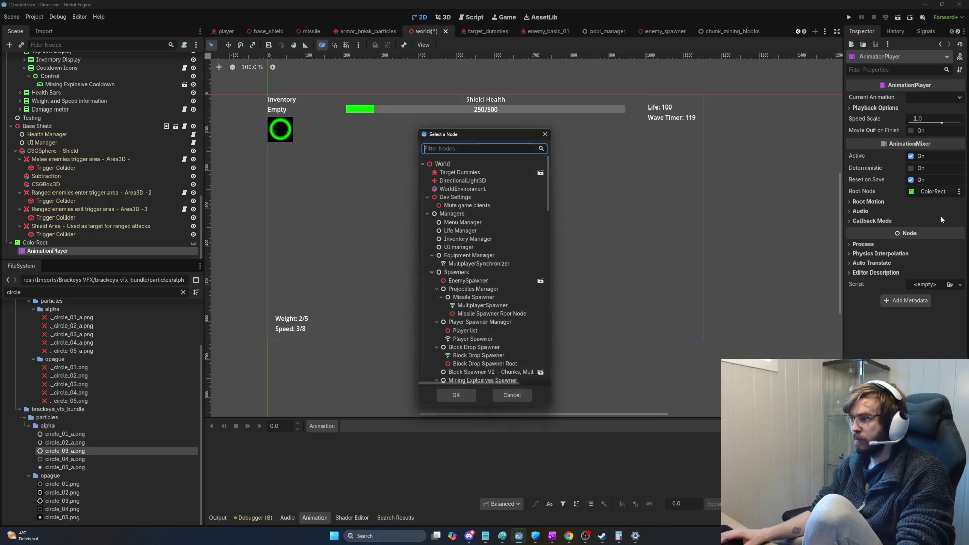
left_click(545, 133)
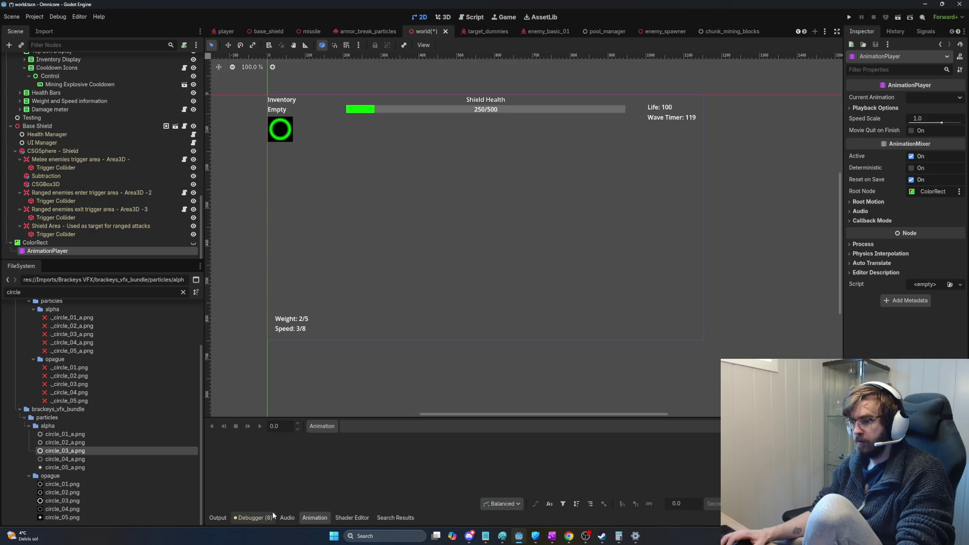
left_click(932, 96)
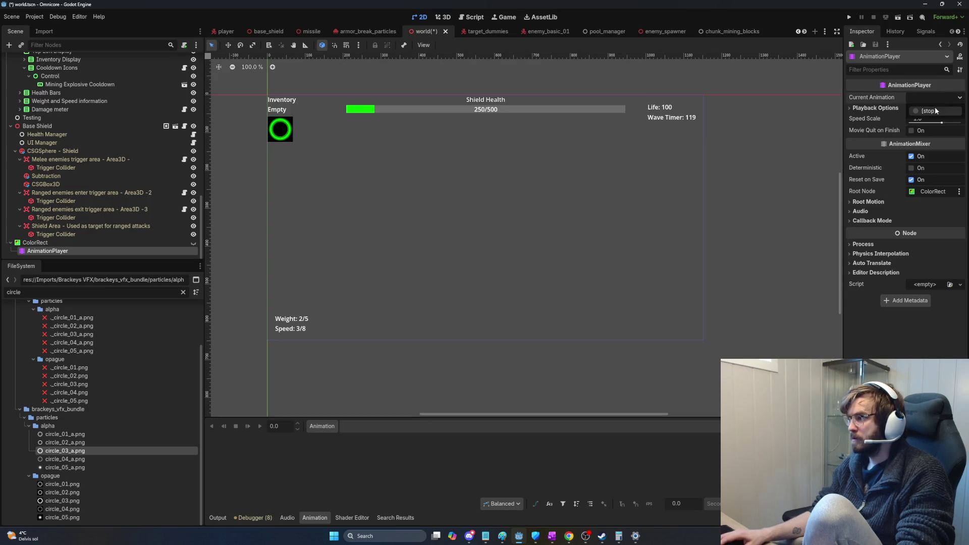
left_click(874, 108)
left_click(932, 110)
left_click(328, 427)
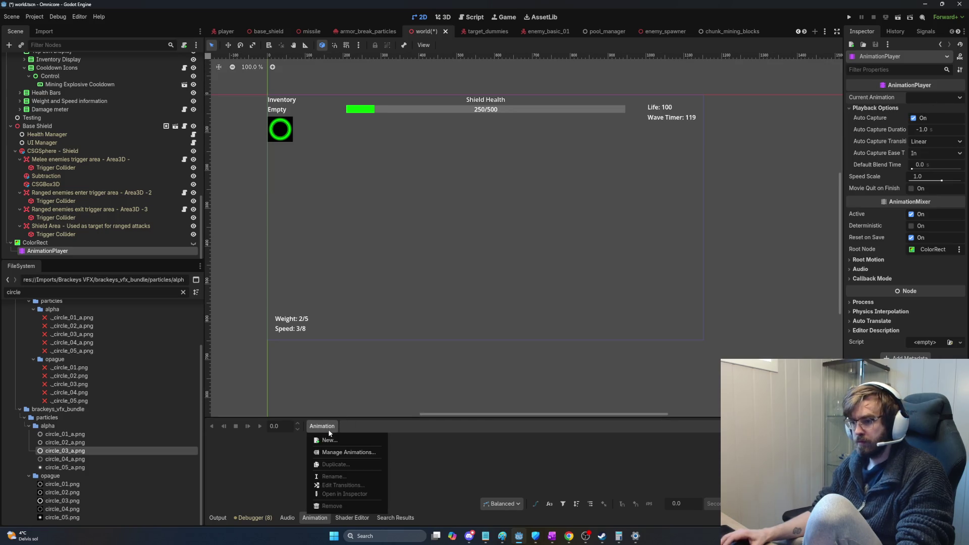
- Create a new animation named screen_flash on the AnimationPlayer
left_click(353, 440)
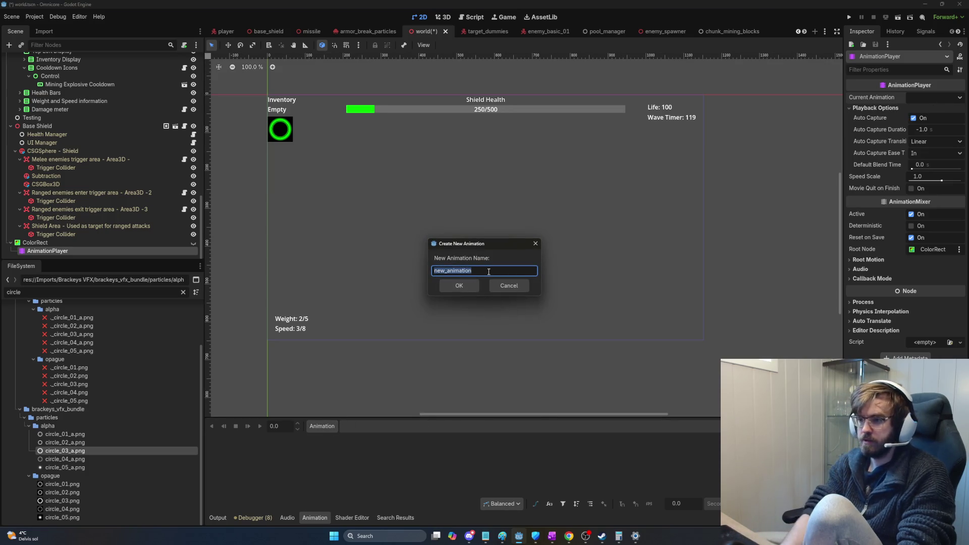
type("screen_flash")
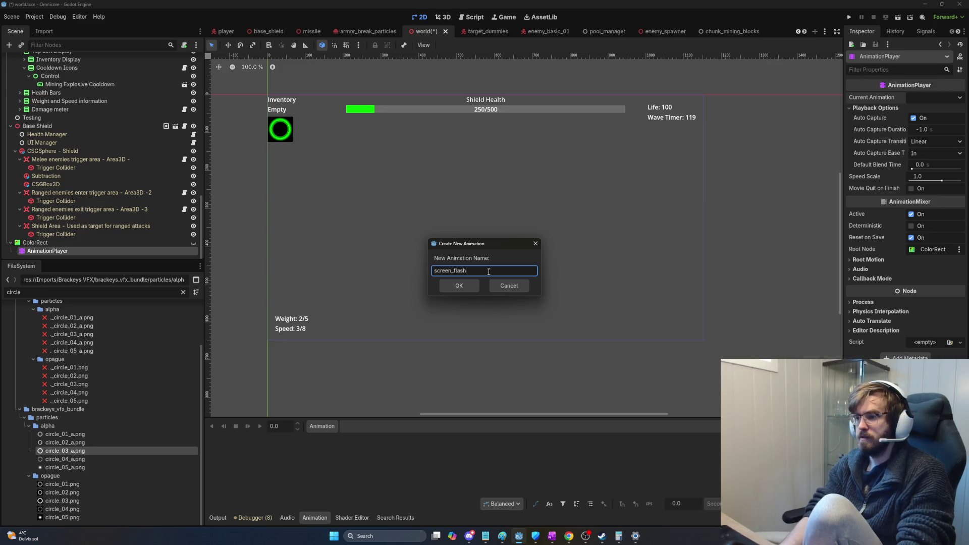
key("Return")
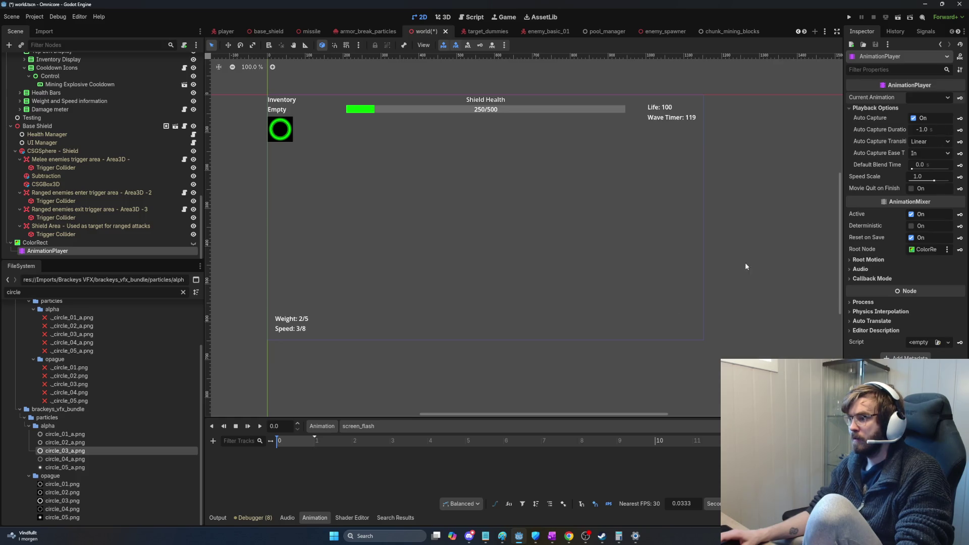
left_click(212, 441)
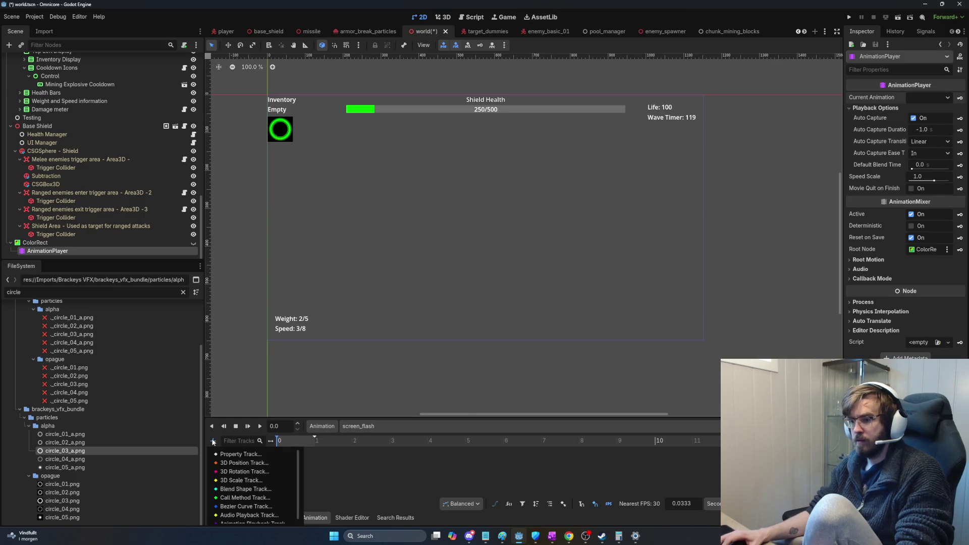
- Add a ColorRect 'visible' property track to screen_flash and select ColorRect in the Scene tree
left_click(250, 465)
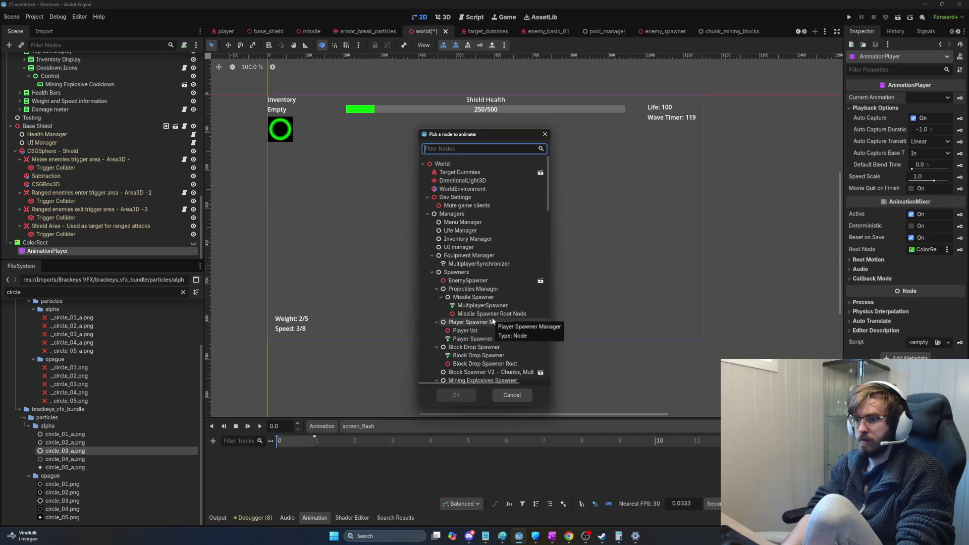
type("color")
key("Return")
type("visible")
key("Return")
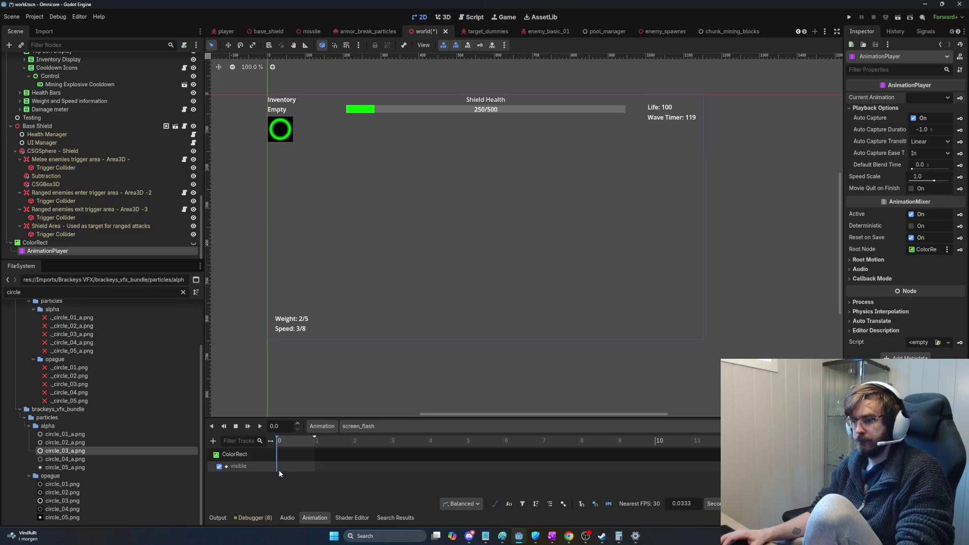
left_click(35, 243)
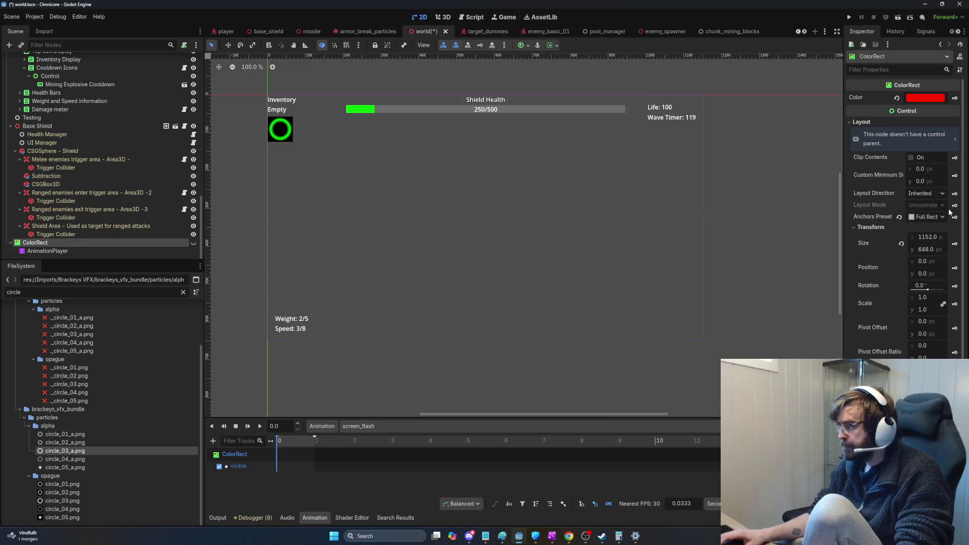
- Filter the ColorRect's Inspector for 'visible' and toggle Visible on and back off
left_click(888, 70)
type("vo")
type("ible")
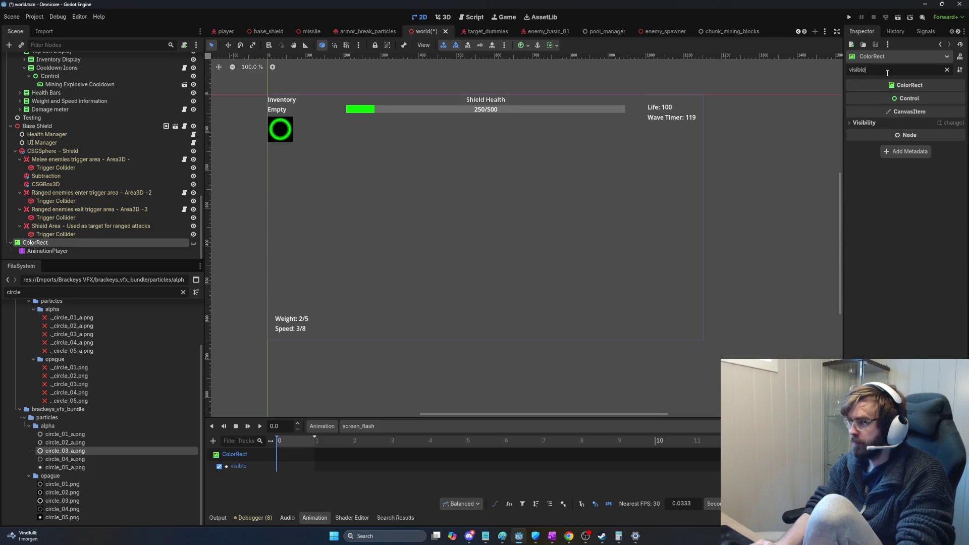
left_click(878, 122)
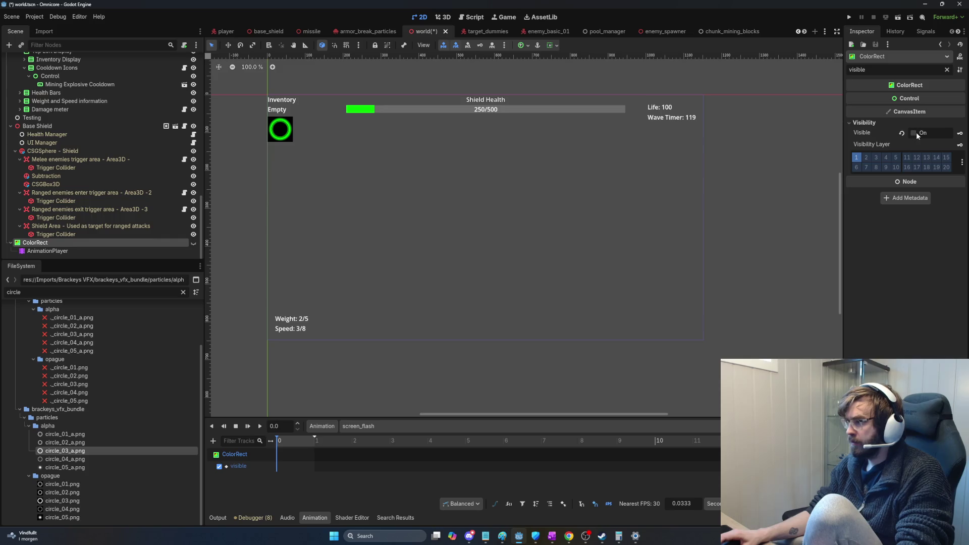
left_click(914, 133)
left_click(913, 133)
- Insert visible keyframes at 0 s and 1.0 s on the screen_flash track
left_click(960, 133)
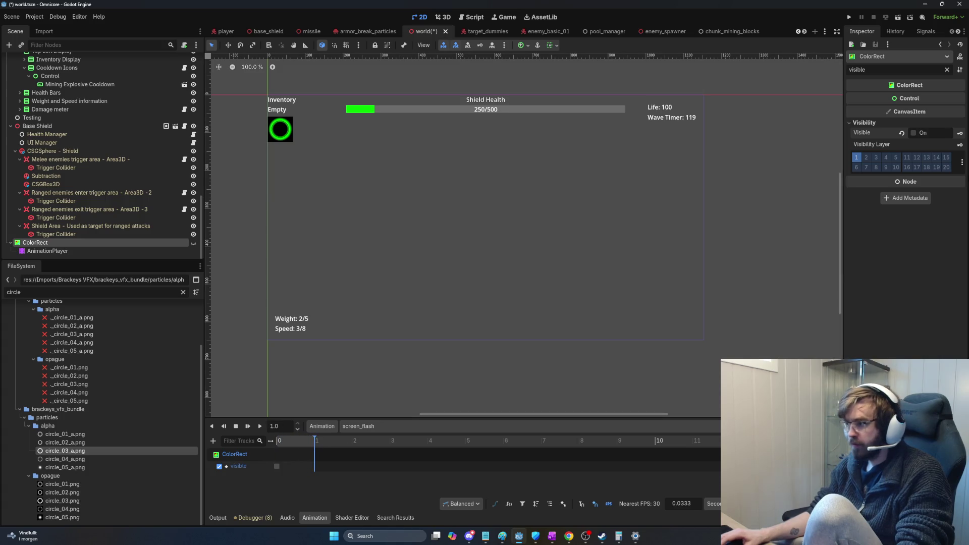
left_click(960, 134)
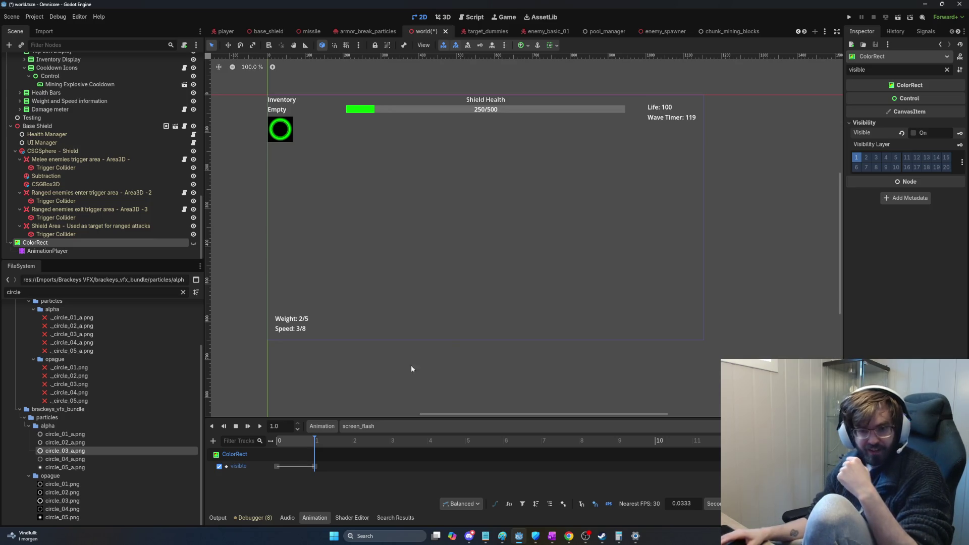
key("alt+Tab")
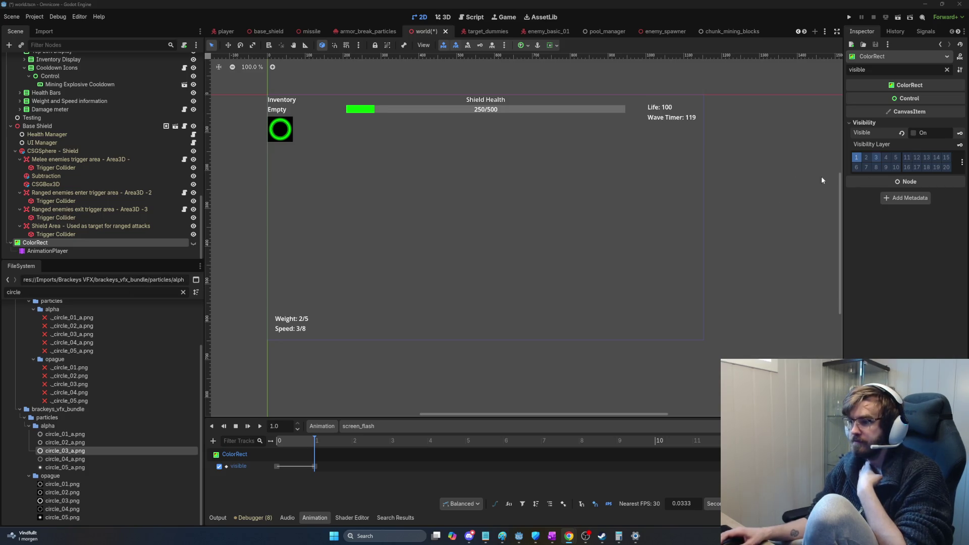
left_click_drag(315, 439, 288, 438)
- Select the time-0 visible key, then toggle the ColorRect's visibility on and back off
left_click(278, 466)
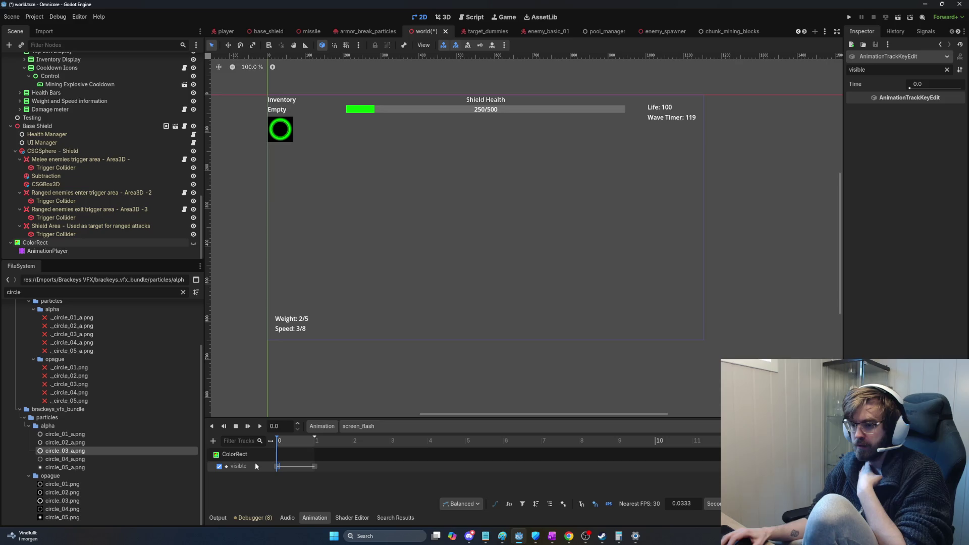
left_click(285, 467)
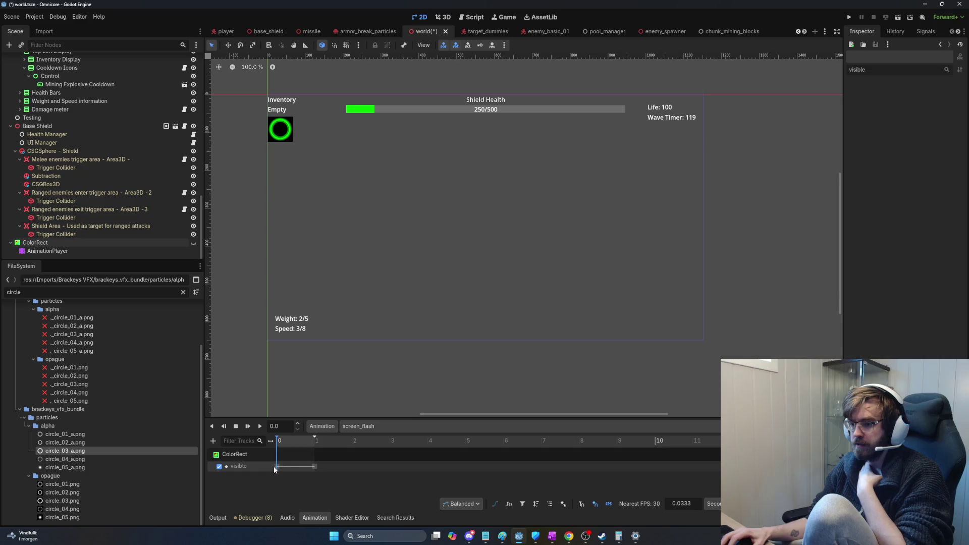
left_click(277, 466)
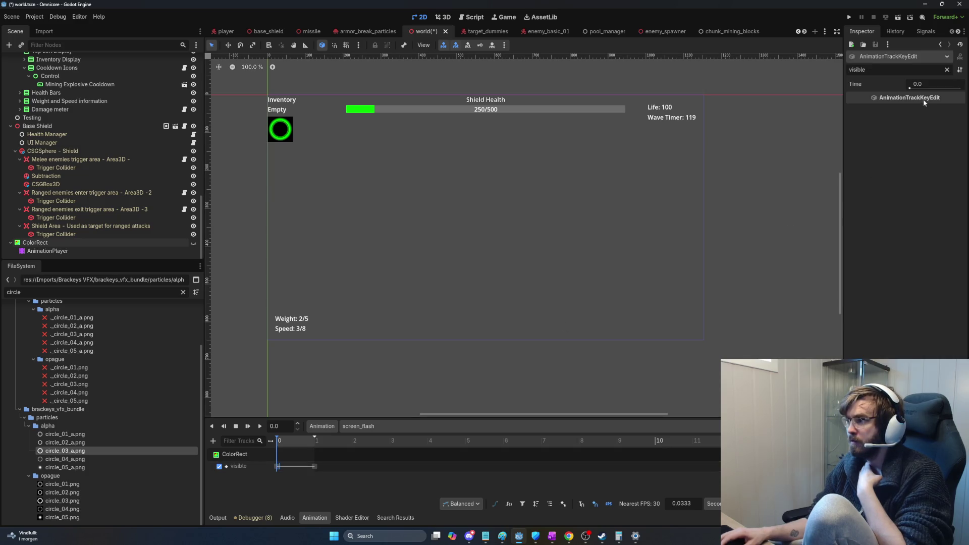
double_click(857, 70)
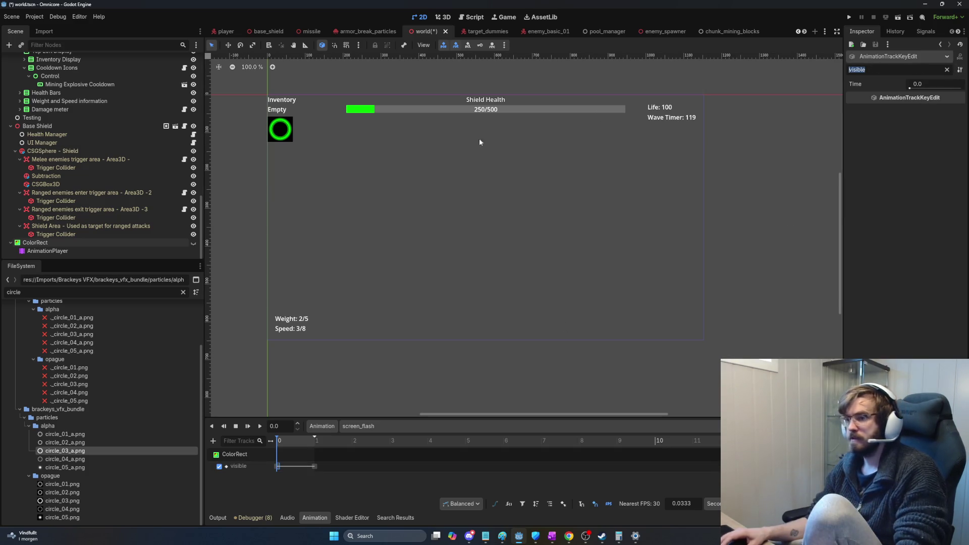
left_click(34, 242)
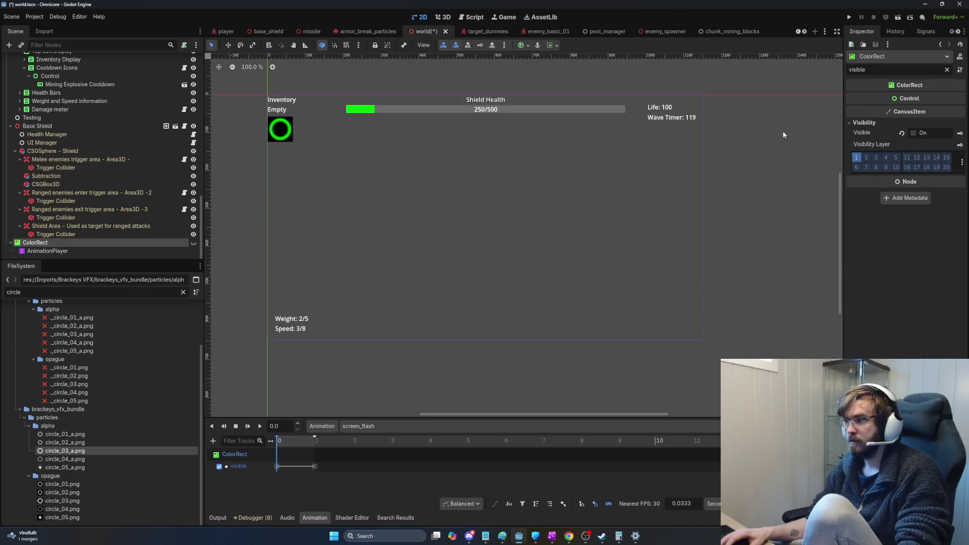
left_click(914, 133)
left_click(914, 133)
- Set the time-0 visible key to on, then scrub to the 1-second key to preview the flash
left_click(277, 467)
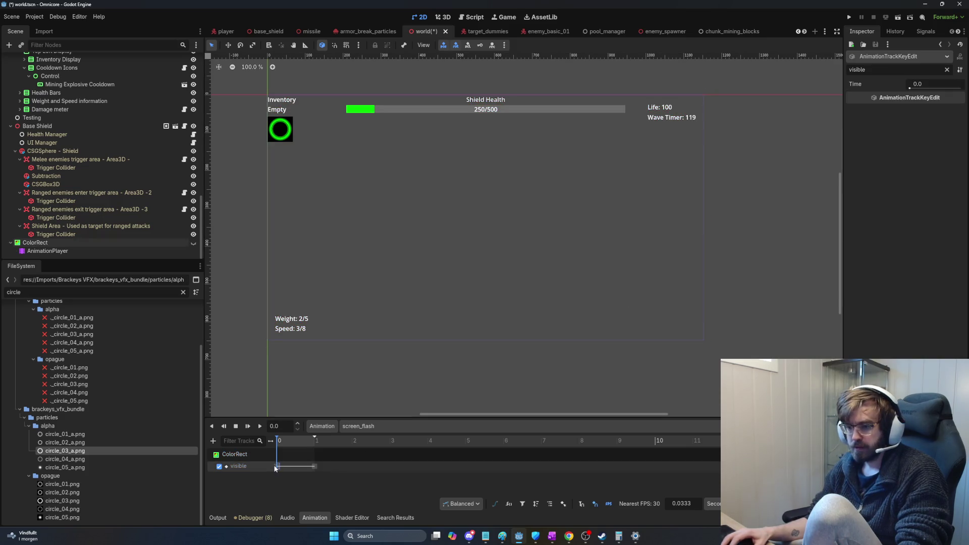
key("ctrl+a")
key("BackSpace")
left_click(913, 110)
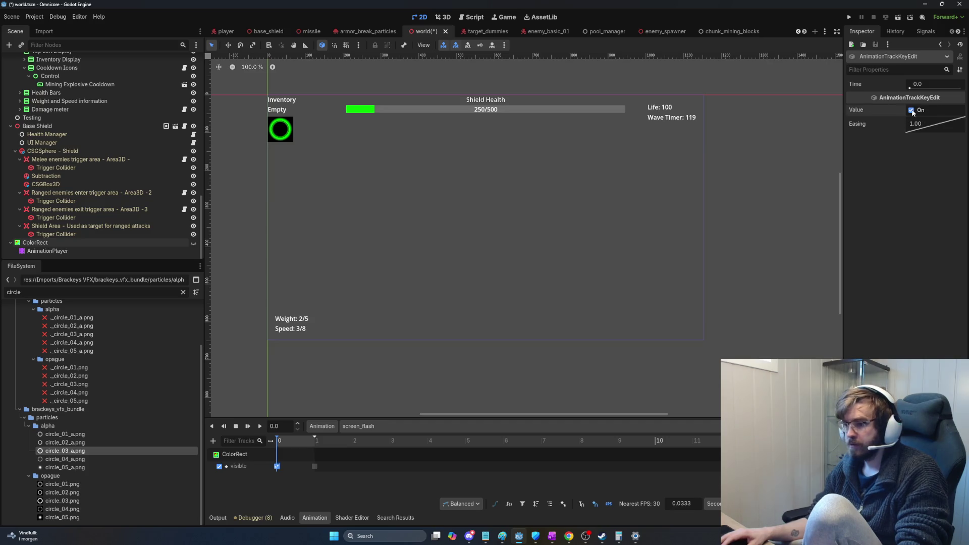
left_click(337, 478)
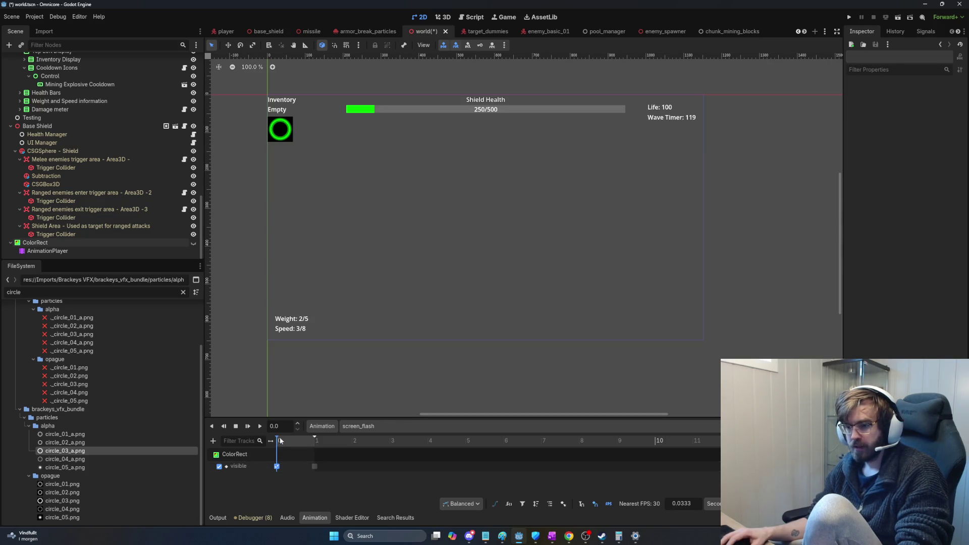
mouse_move(285, 444)
left_mouse_down()
mouse_move(319, 447)
mouse_move(277, 450)
mouse_move(324, 446)
left_mouse_up()
left_click(315, 448)
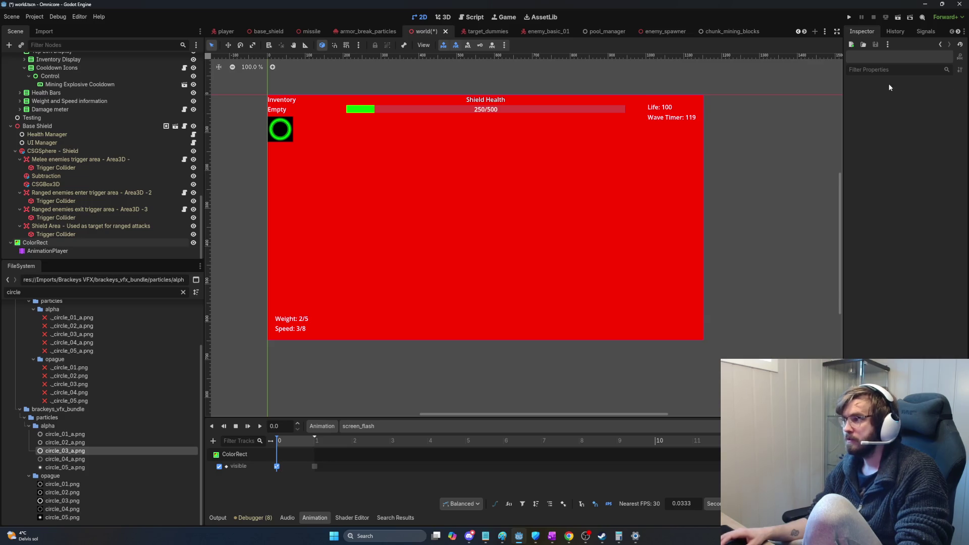
- Confirm the ColorRect's ff0000 red colour and key it as a new color track in screen_flash
left_click(74, 242)
left_click(916, 99)
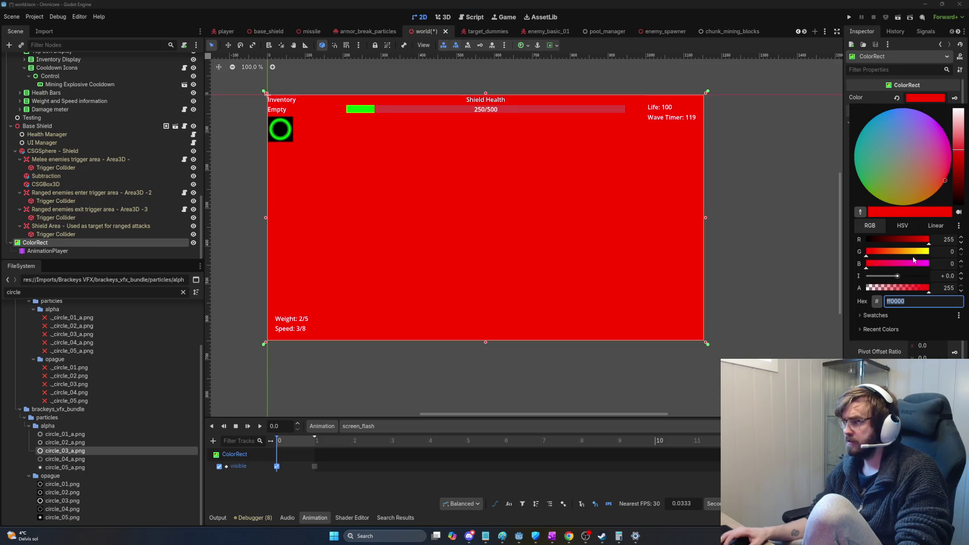
key("Return")
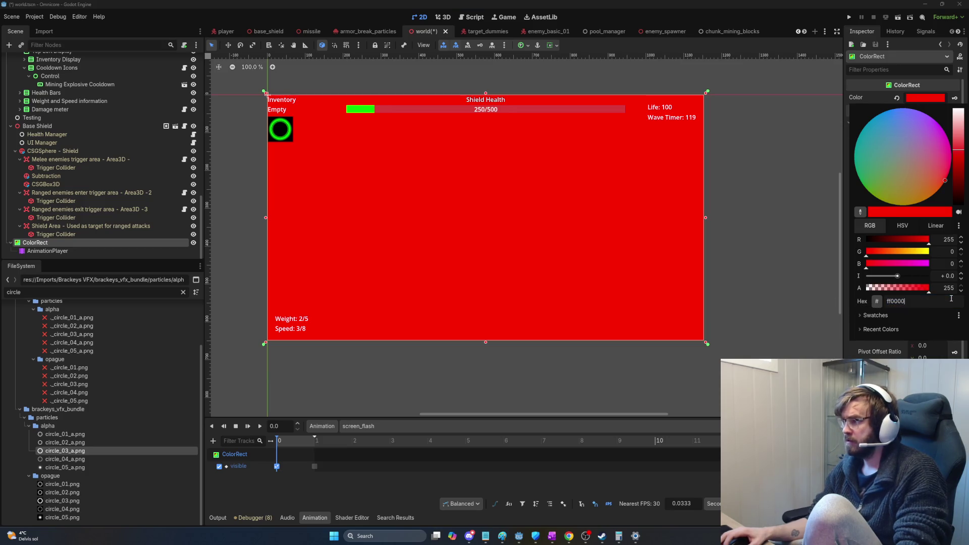
left_click(937, 304)
key("Escape")
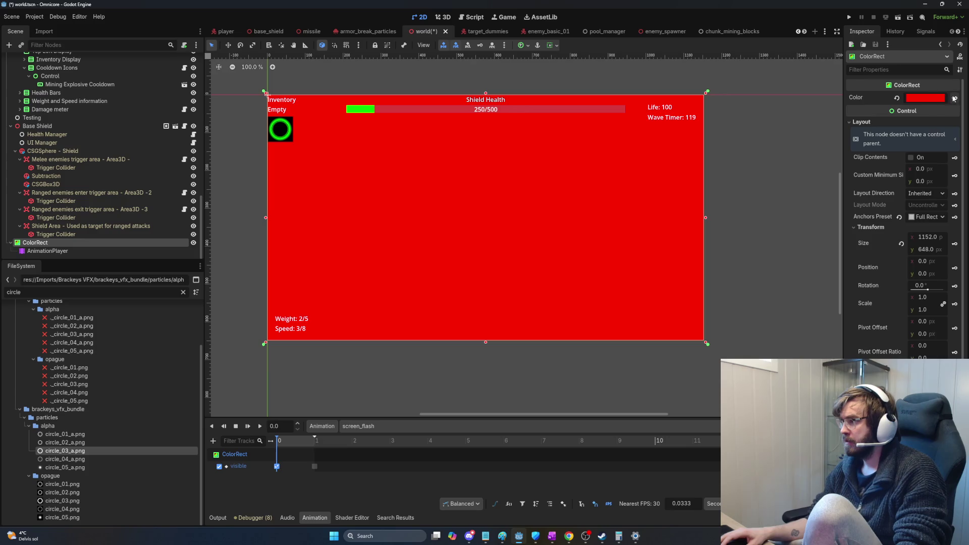
left_click(955, 100)
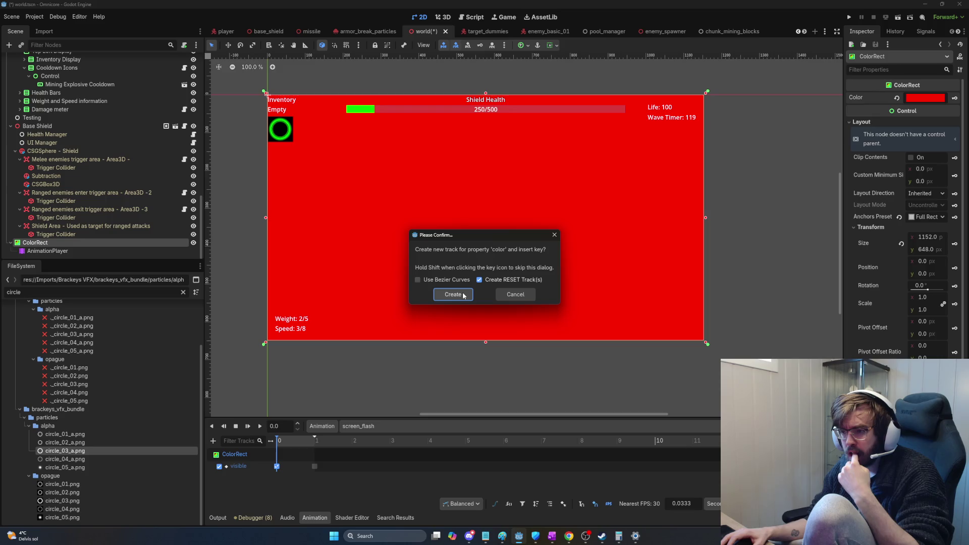
left_click(462, 293)
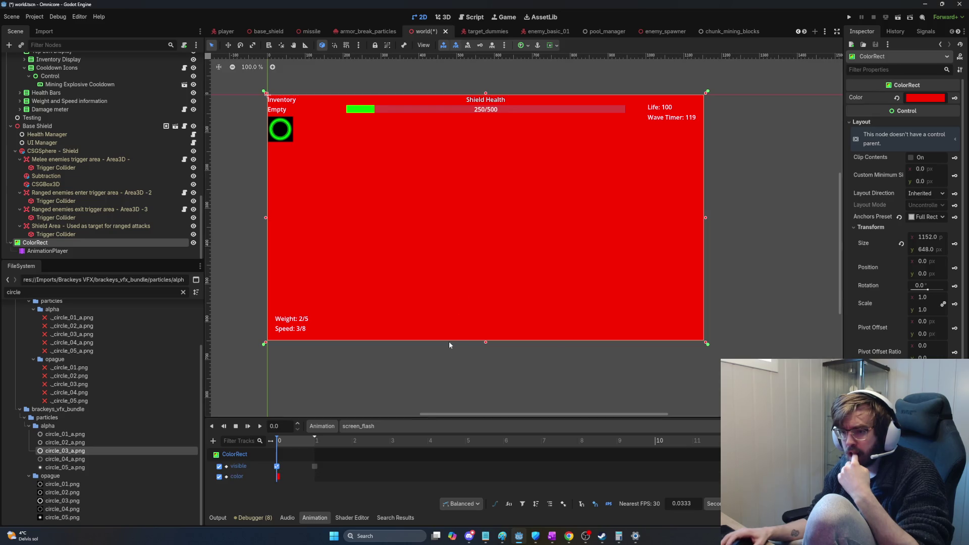
- Select the time-0 color key and start editing its alpha in the colour picker
left_click(278, 477)
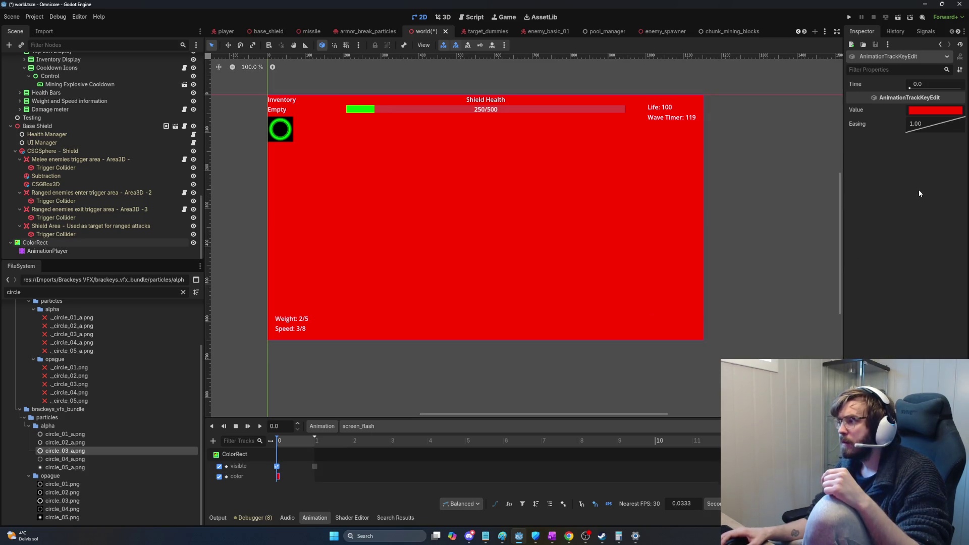
left_click(922, 110)
left_click(946, 301)
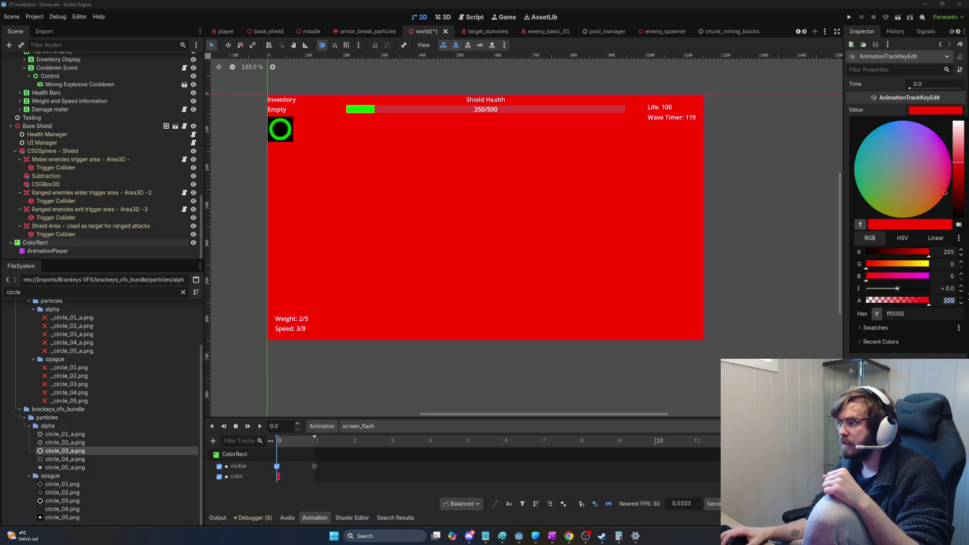